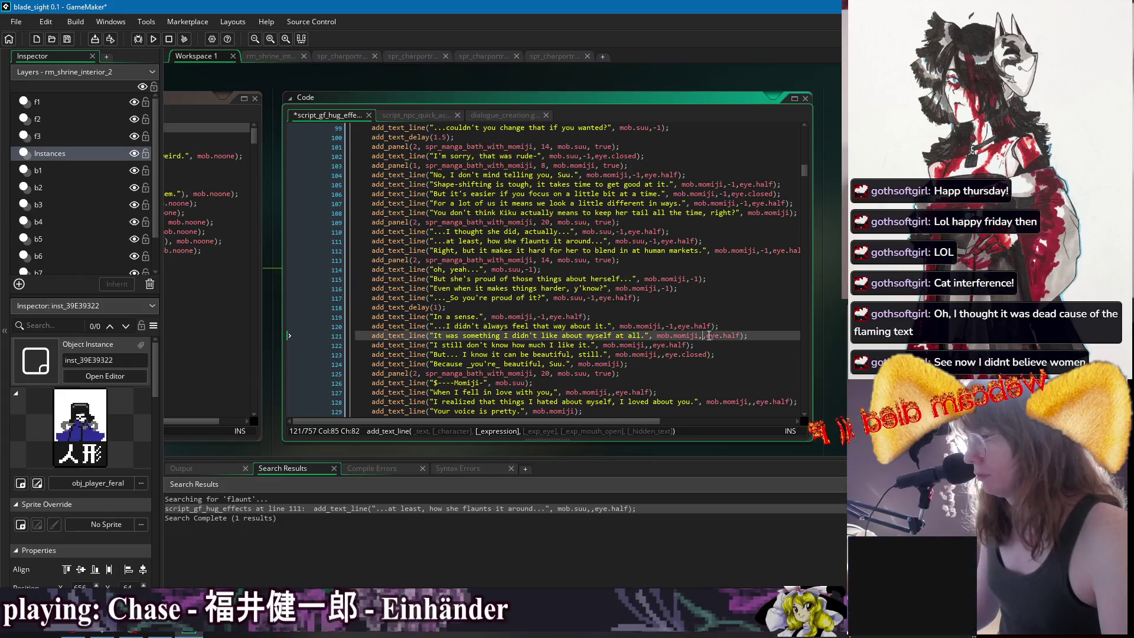
Add a -1 expression argument to dialogue lines 122 through 128.
left_click(652, 344)
type("-1")
left_click(661, 356)
type("-1")
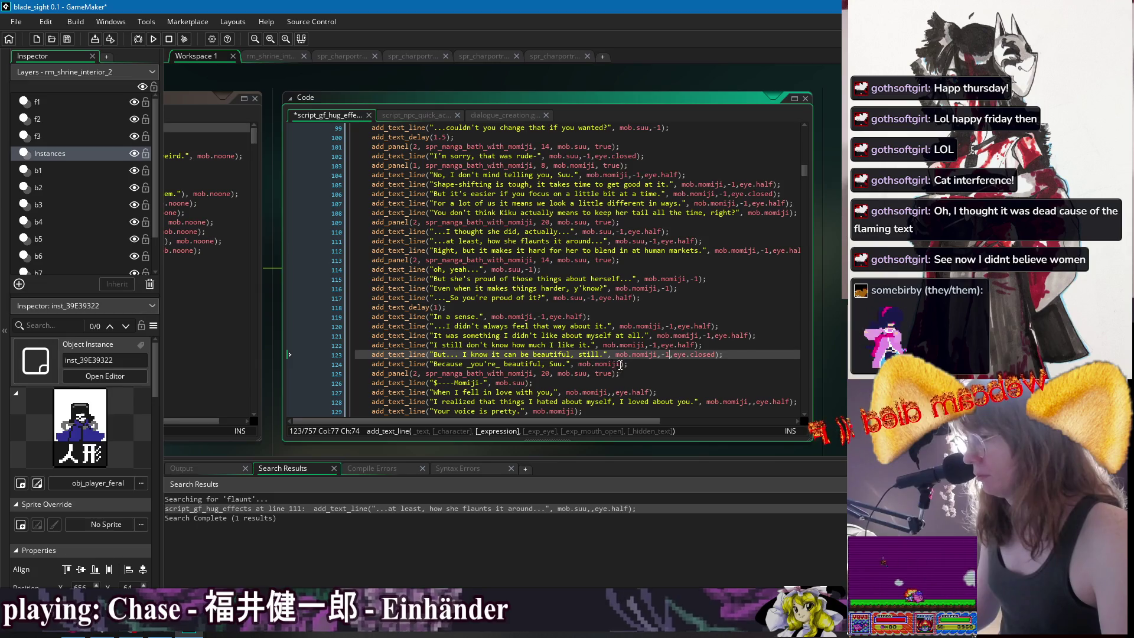
left_click(620, 364)
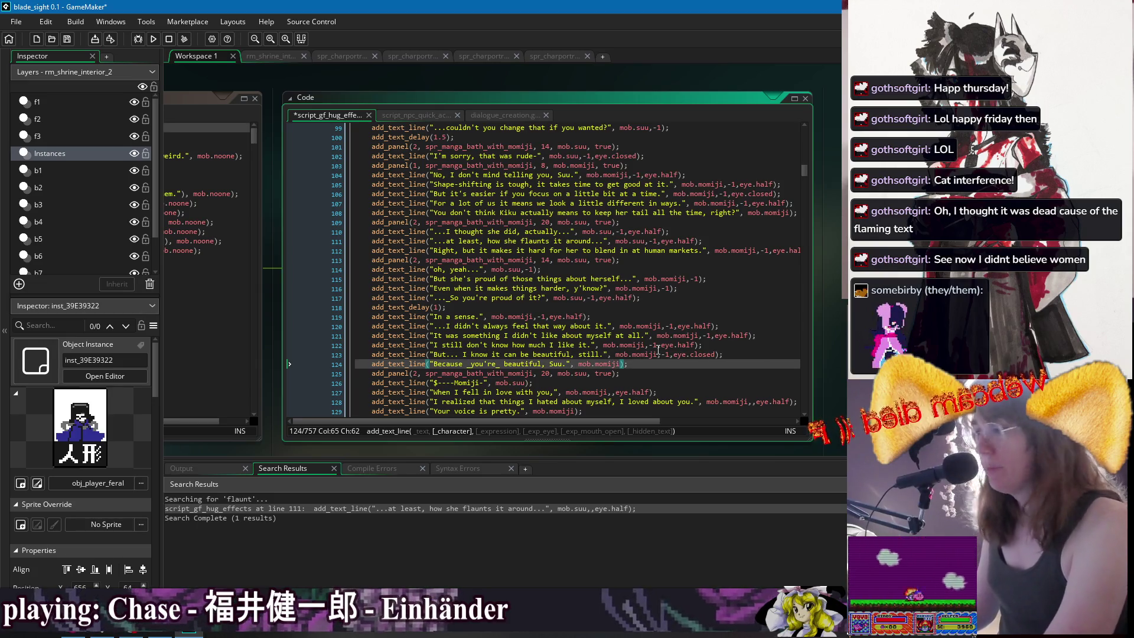
type(",-1")
scroll(579, 325, "down", 2)
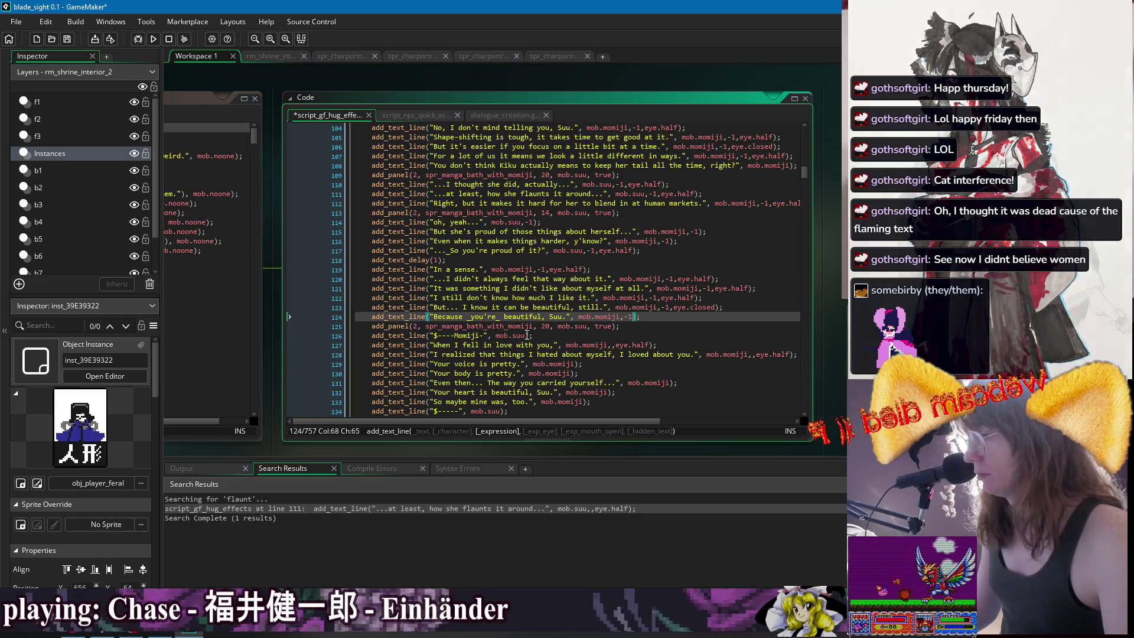
left_click(528, 335)
type(",-1")
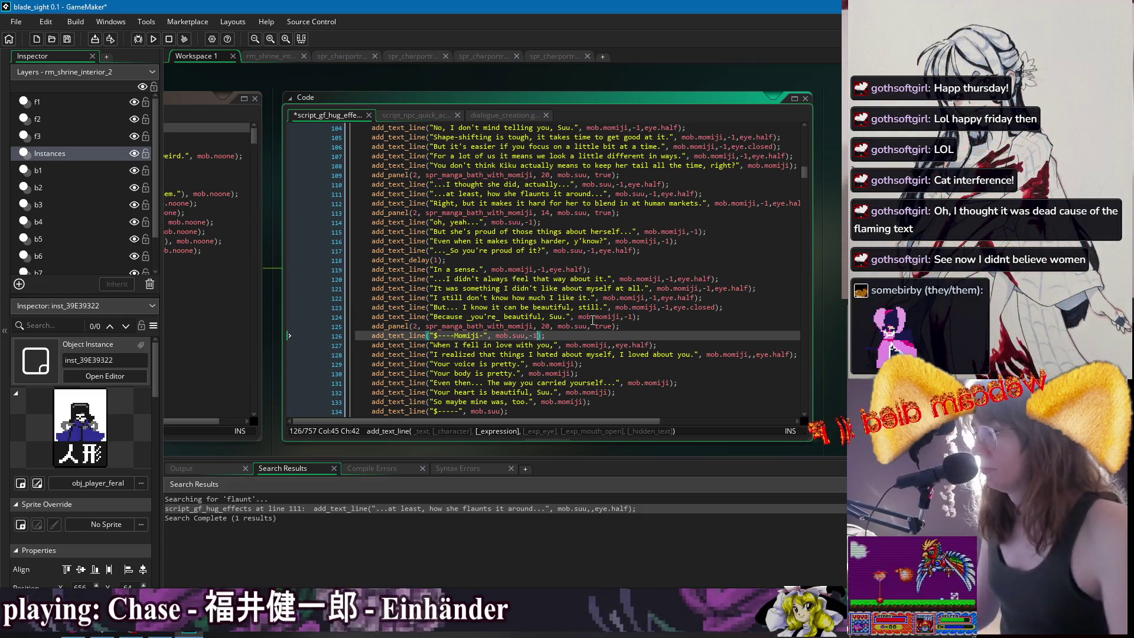
left_click(615, 344)
type("-1")
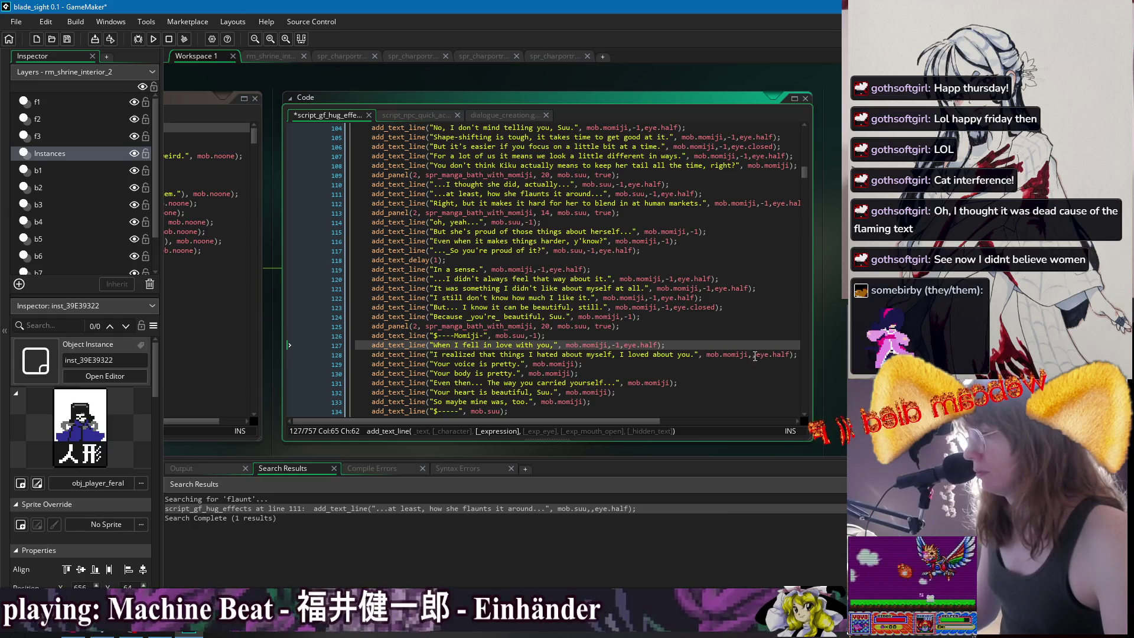
left_click(754, 355)
type("-1")
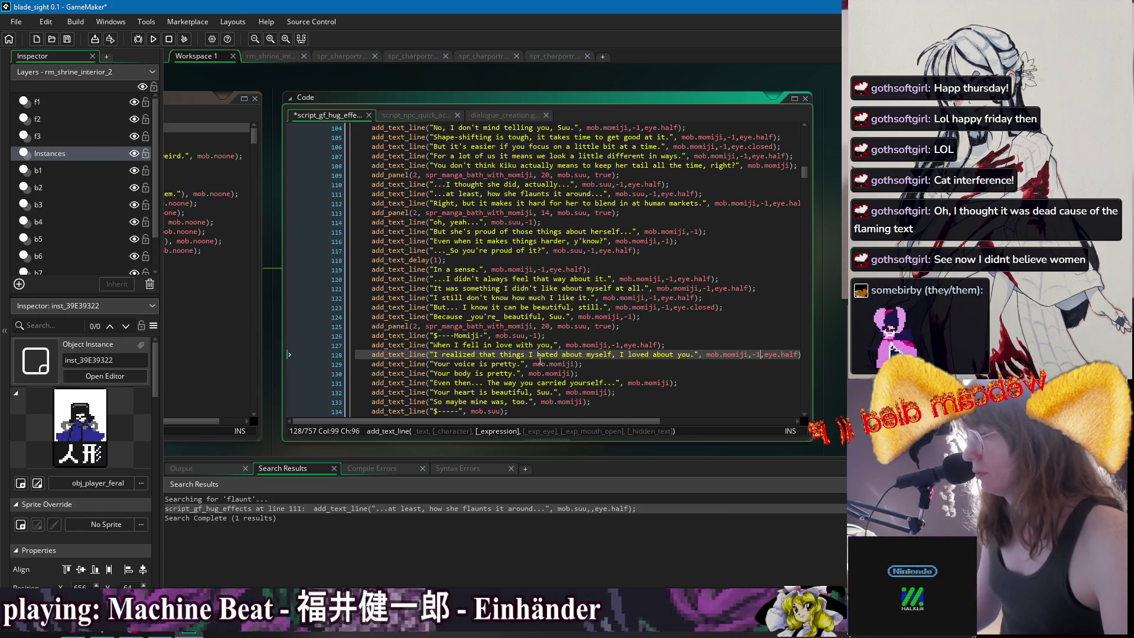
Append ,-1 as the expression argument on lines 129 through 133.
scroll(539, 358, "down", 2)
left_click(576, 317)
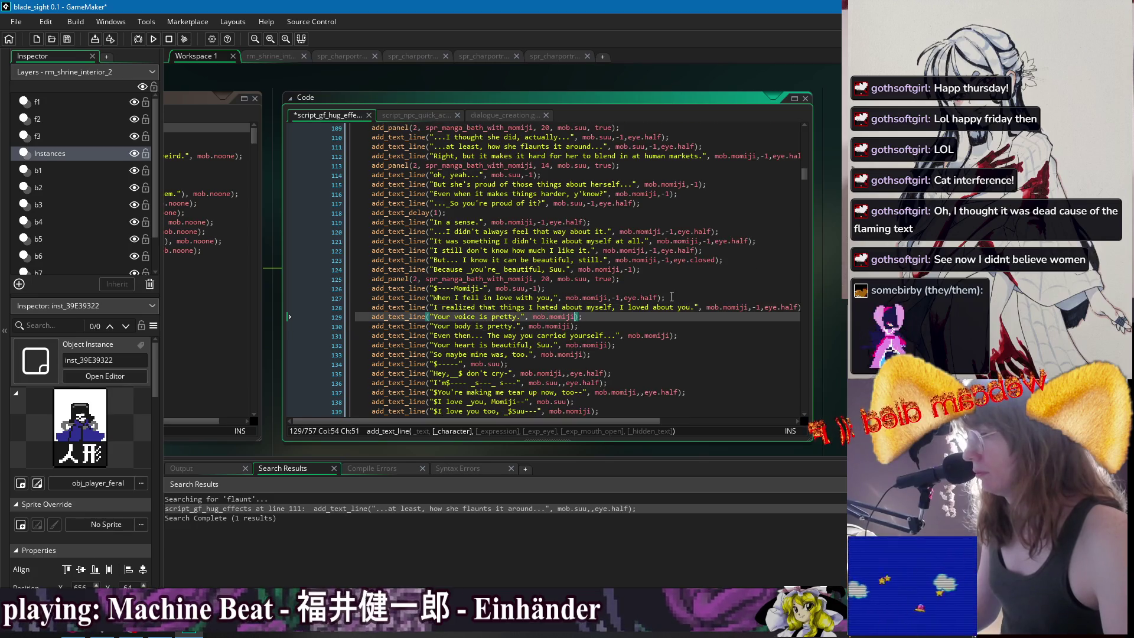
type(",-1")
key("Down")
key("Left")
type(",-1")
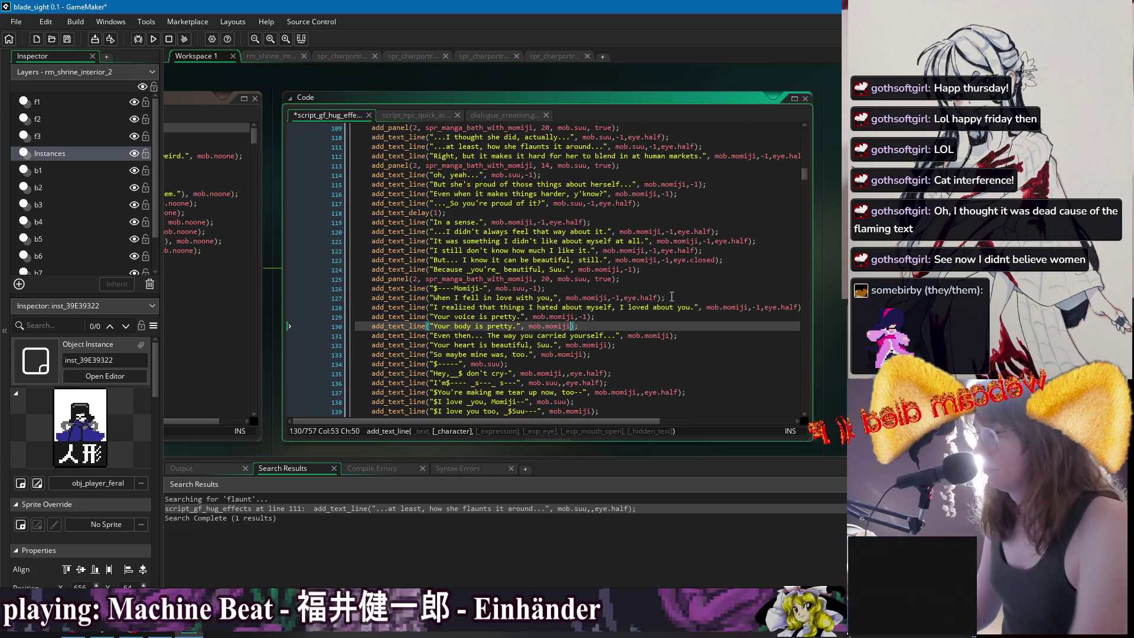
left_click(670, 335)
type(",-1")
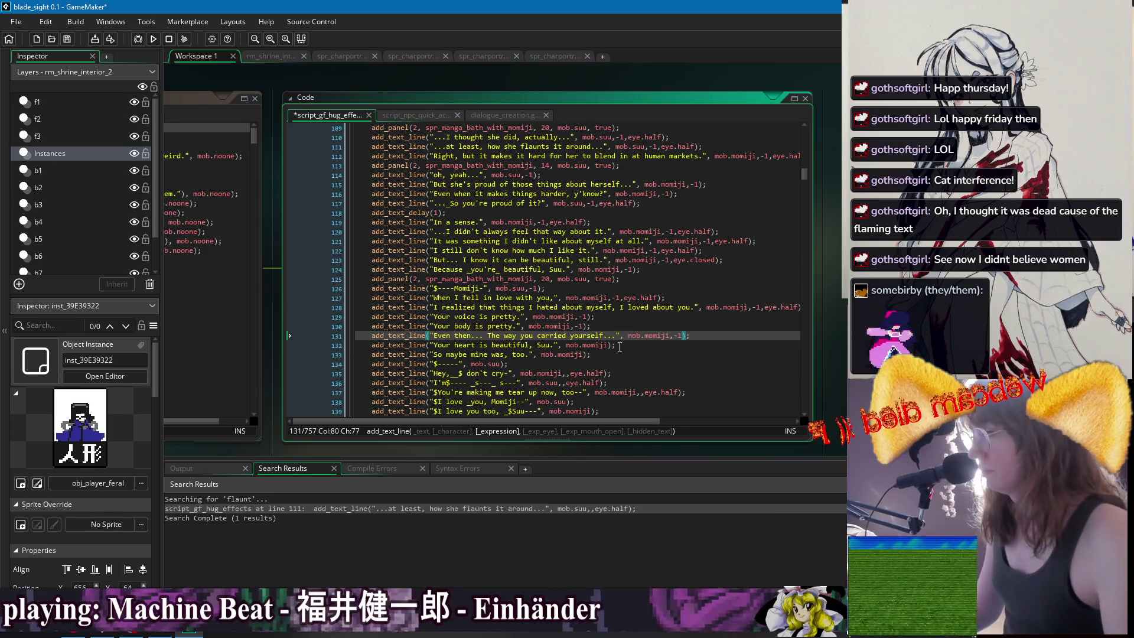
left_click(609, 345)
type(",-1")
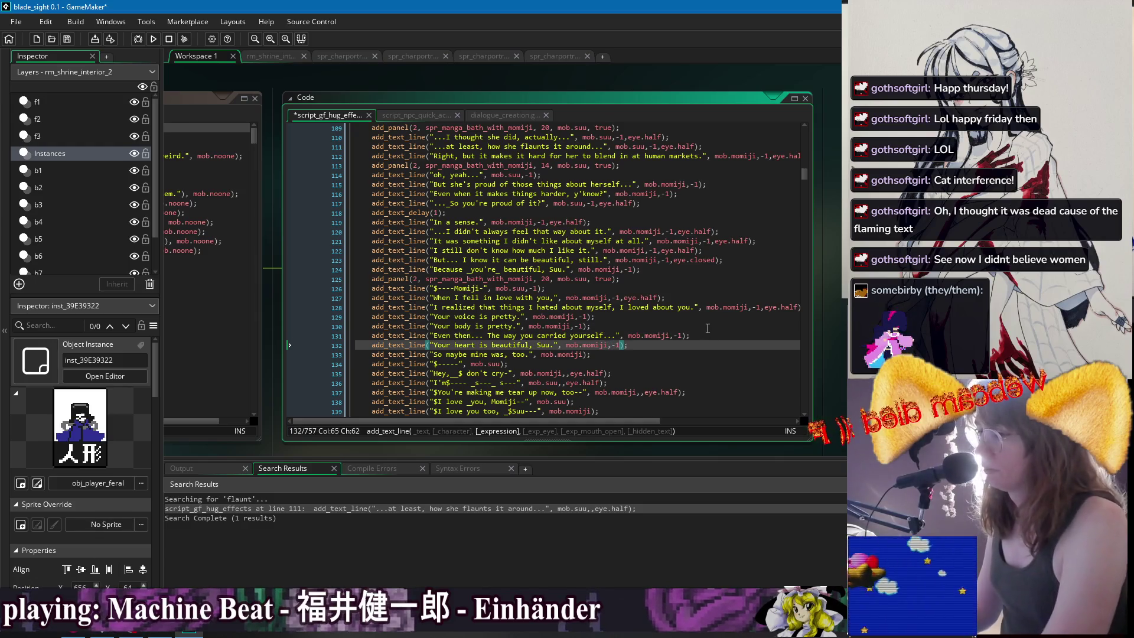
left_click(583, 355)
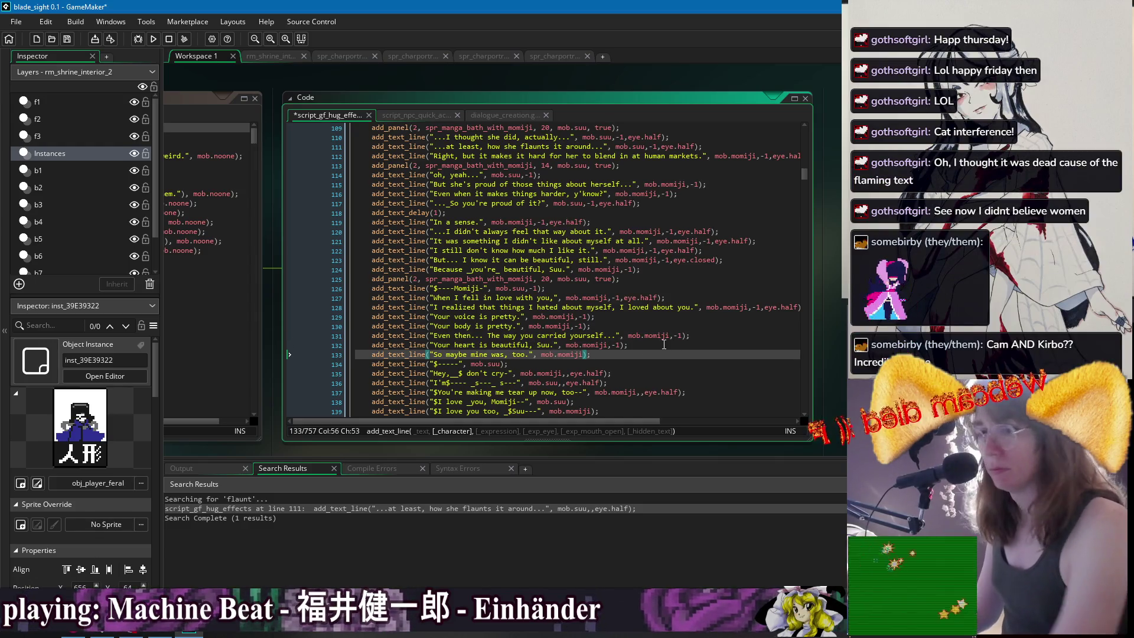
type(",-1")
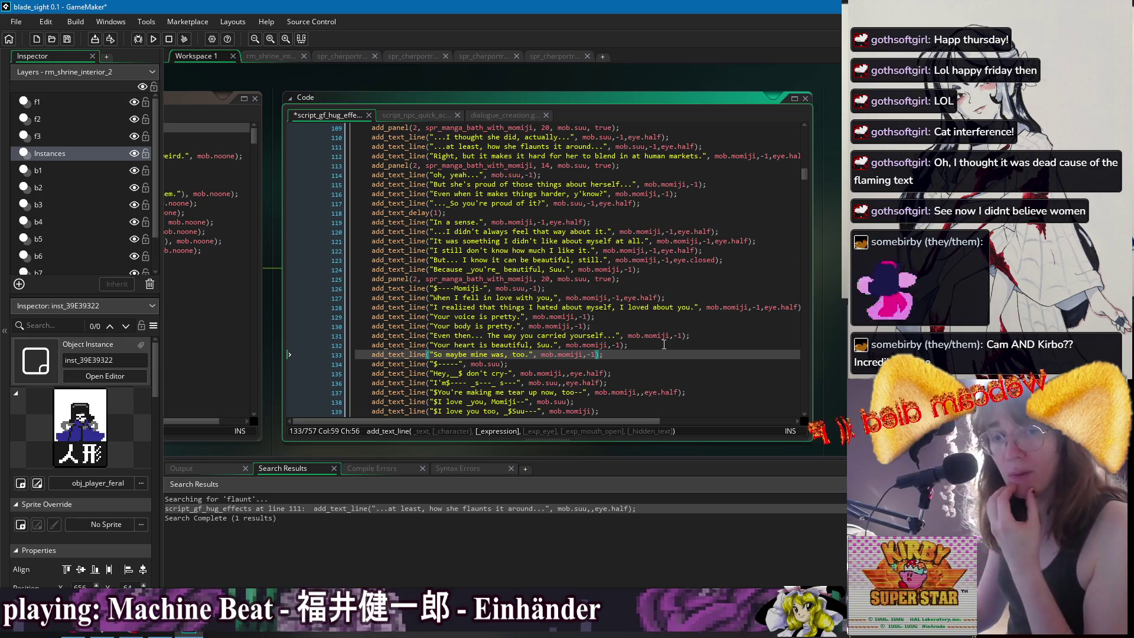
scroll(562, 341, "down", 1)
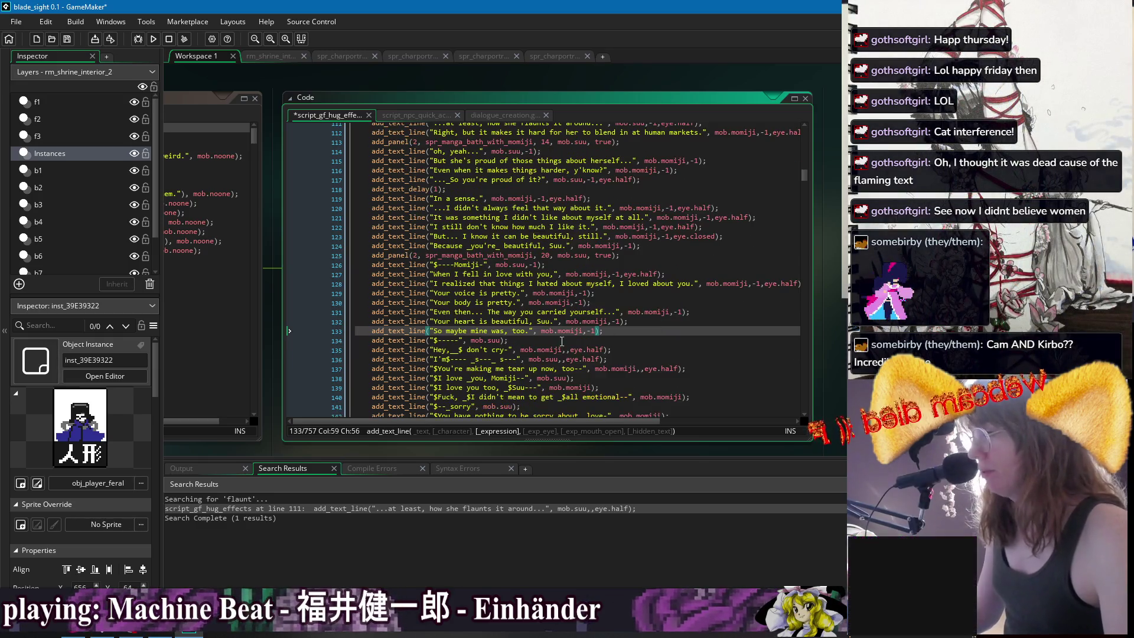
Add a -1 expression argument to dialogue lines 134 through 139.
left_click(501, 340)
type(",-1")
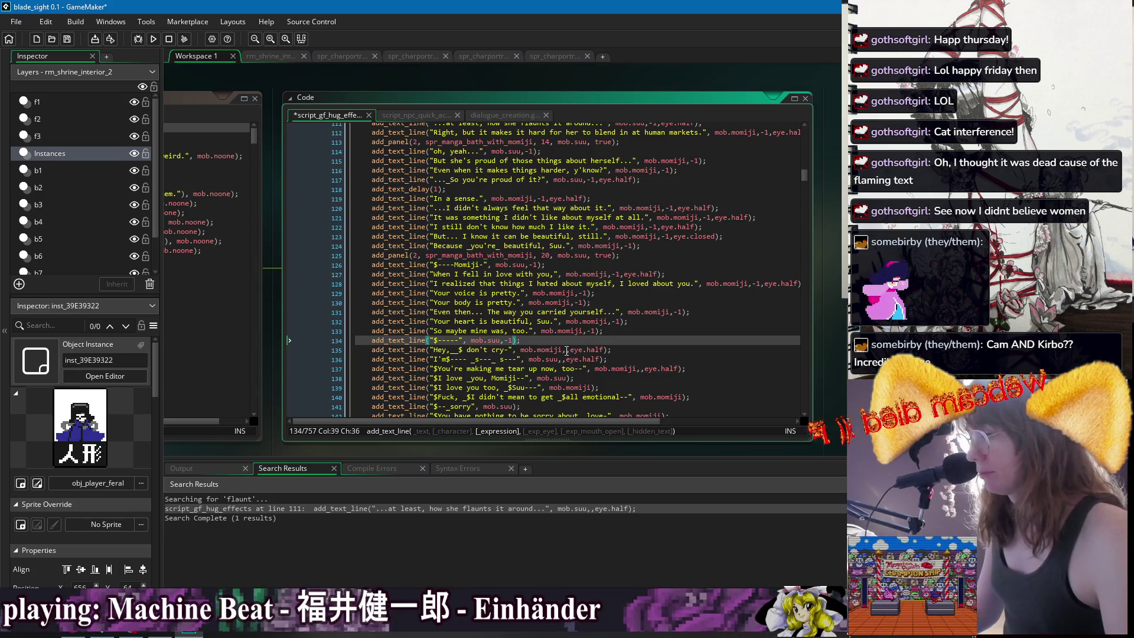
left_click(566, 350)
type("-1")
left_click(564, 359)
type("-1")
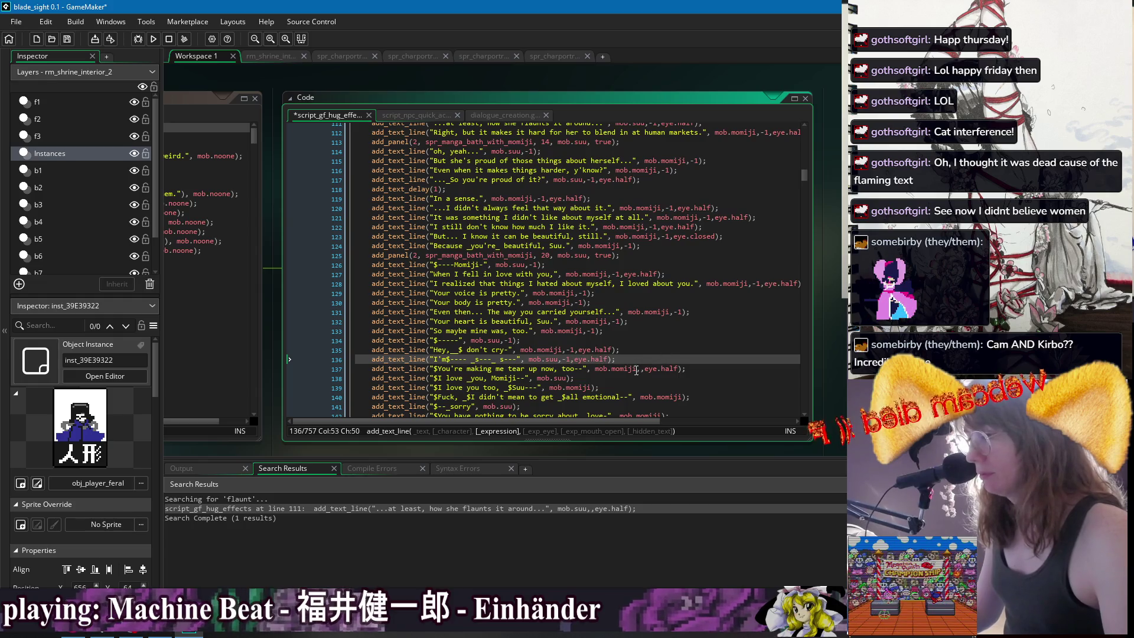
left_click(640, 369)
type("-1")
left_click(567, 378)
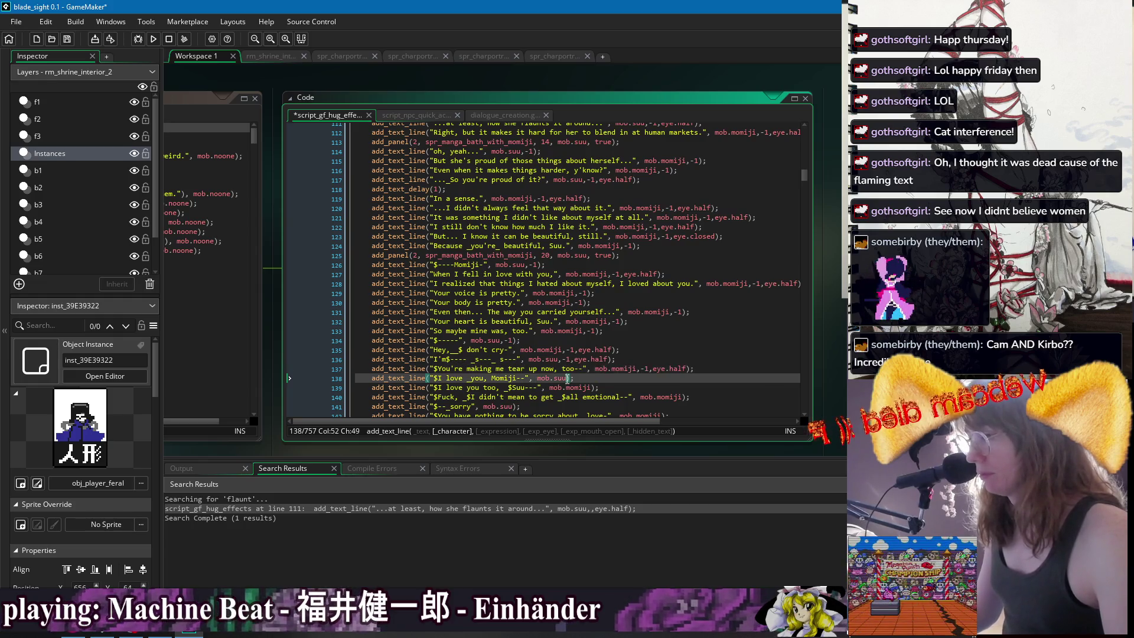
type(",-1")
key("Down")
key("Right")
key("Right")
key("Right")
type(",-1")
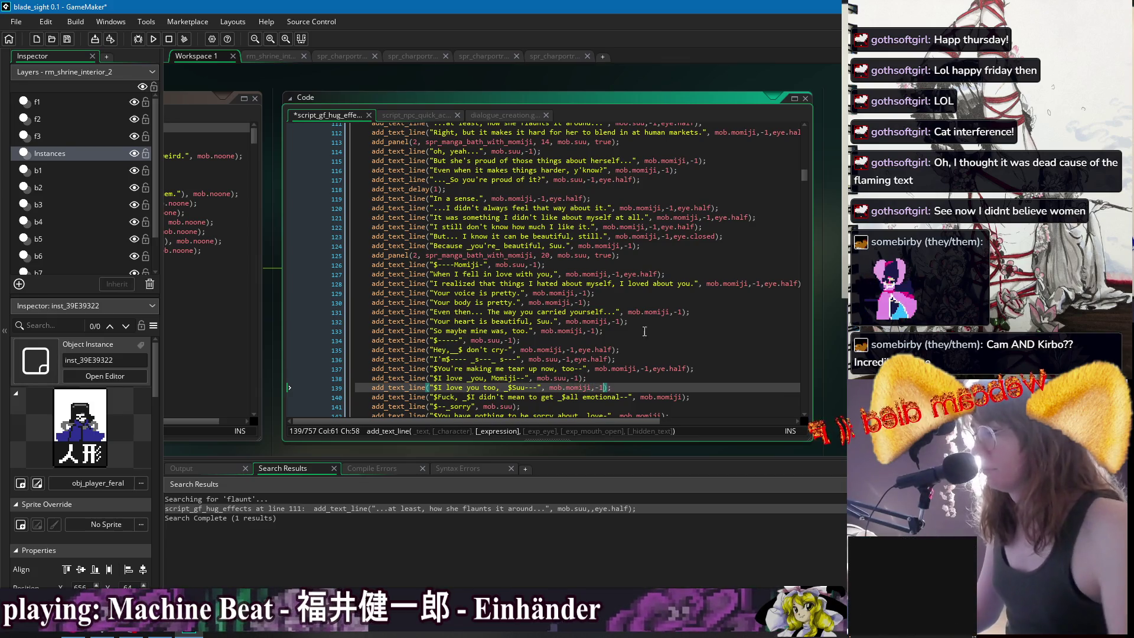
Append ,-1 expression arguments to lines 140 through 144.
scroll(651, 320, "down", 3)
left_click(684, 326)
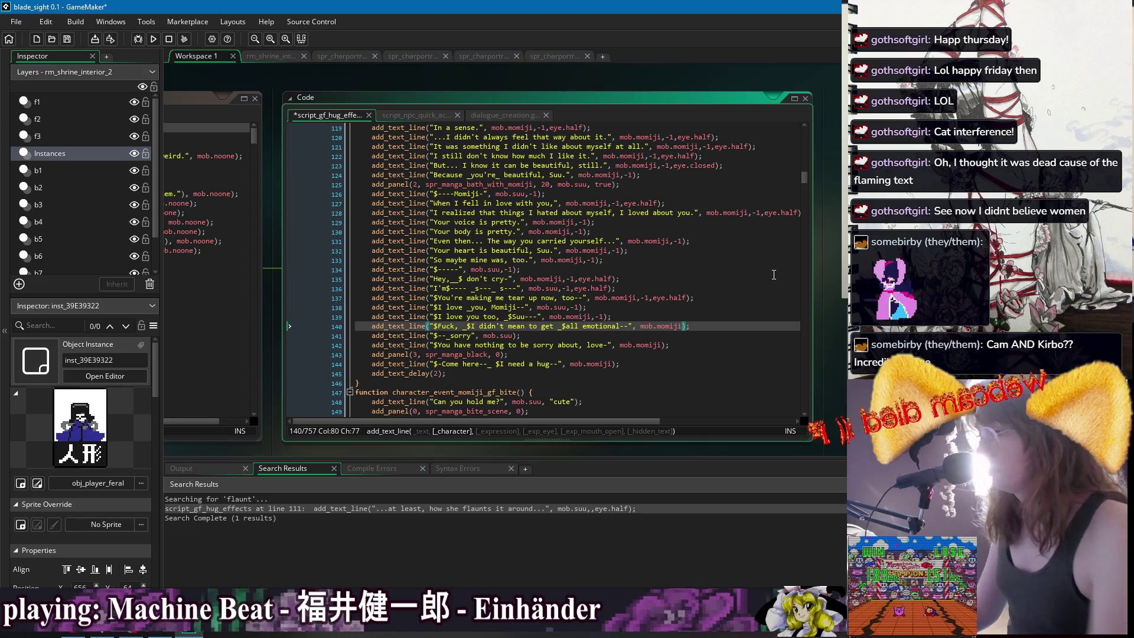
type(",-1")
key("Down")
key("Left")
key("Left")
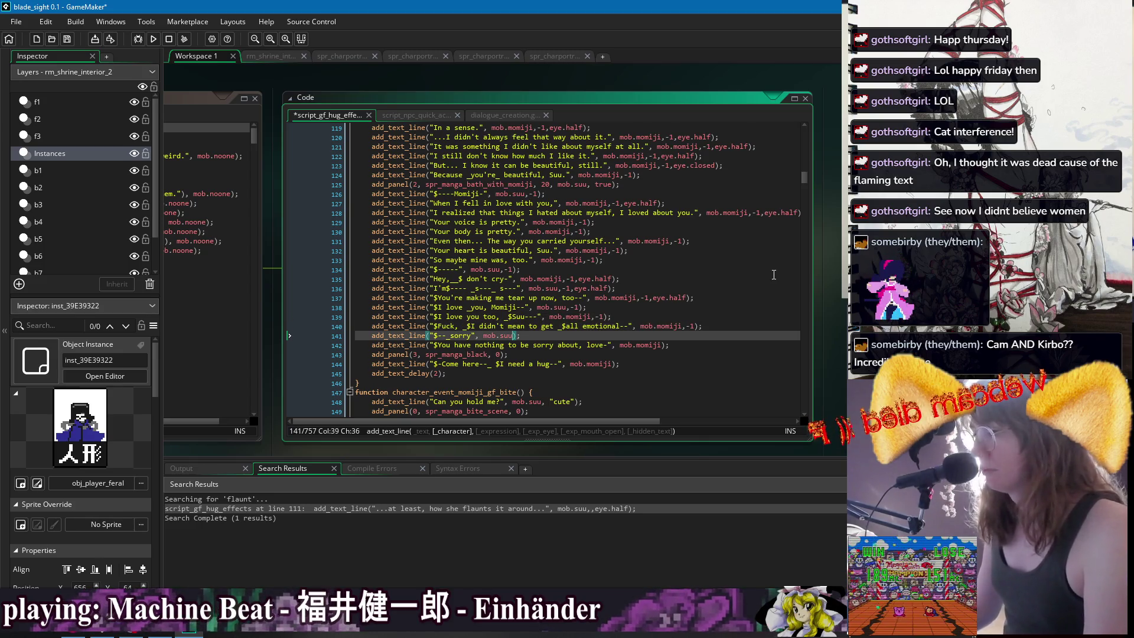
type(",-1")
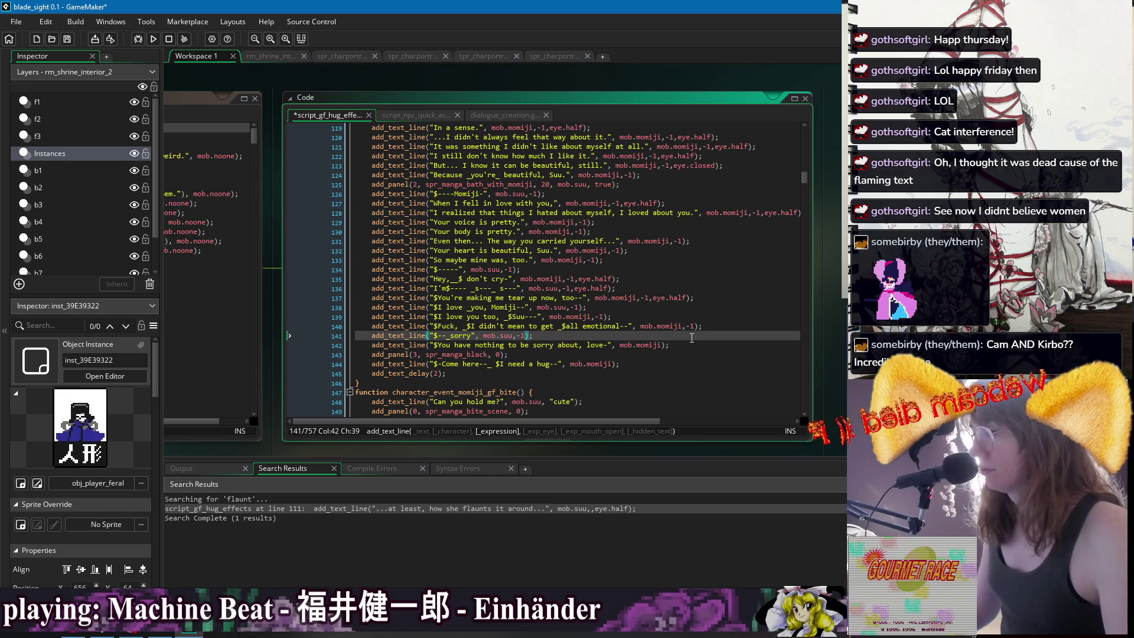
left_click(664, 347)
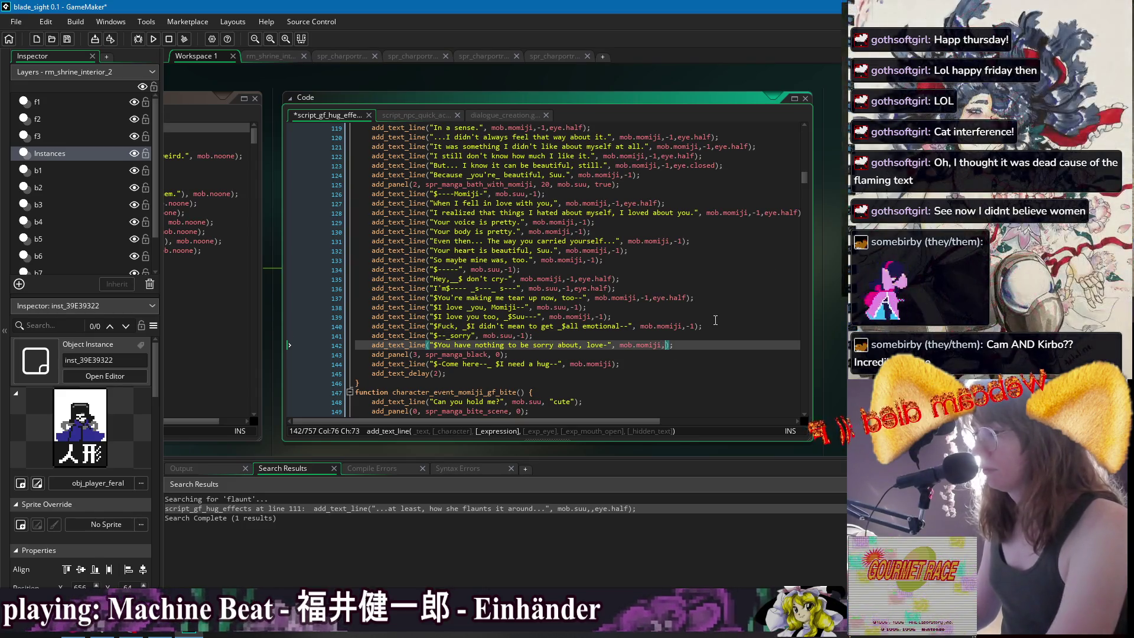
type(",-1")
key("Down")
key("Down")
key("Left")
key("Left")
type(",-1")
Save the dialogue script and start a build-and-run of the game.
key("ctrl+s")
key("End")
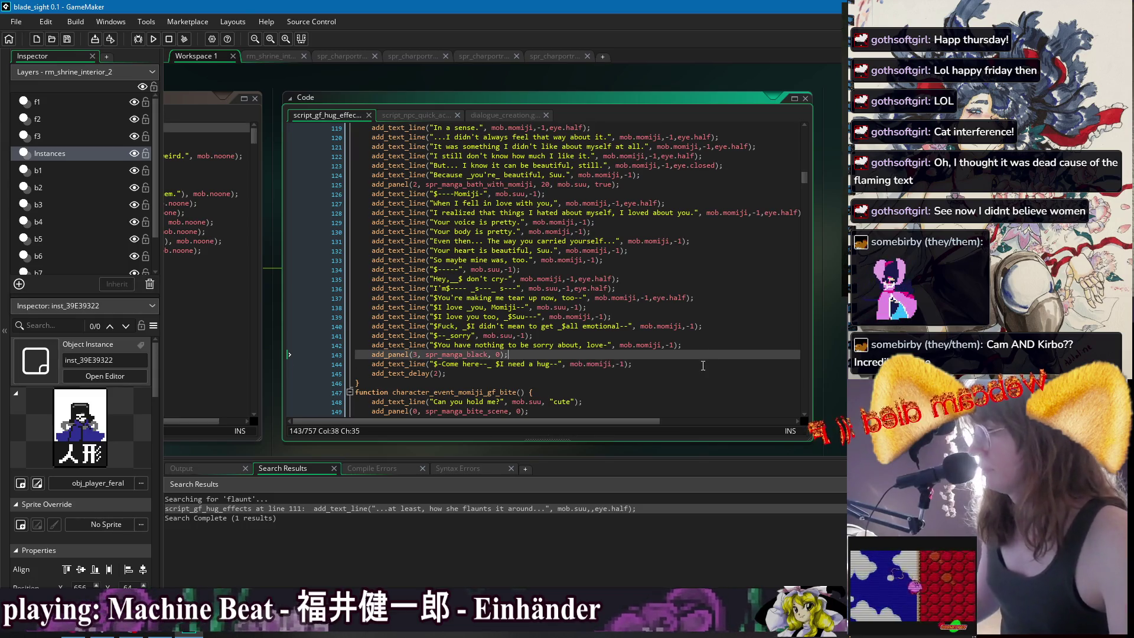
left_click(153, 39)
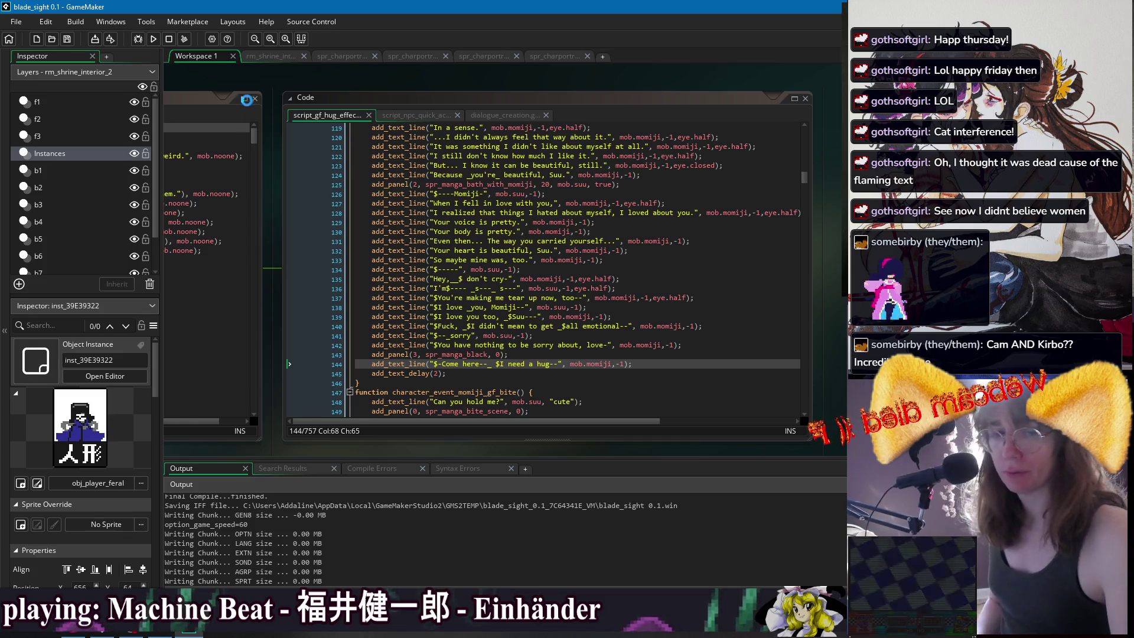
Open the Start menu and launch an app tile while blade_sight builds.
left_click(13, 635)
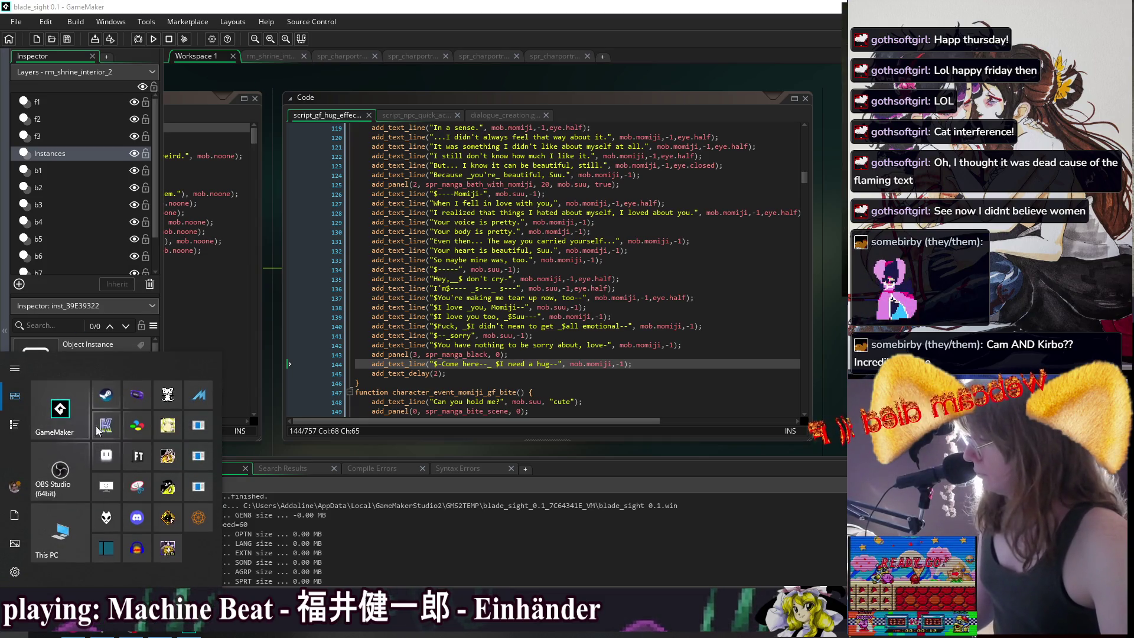
left_click(139, 500)
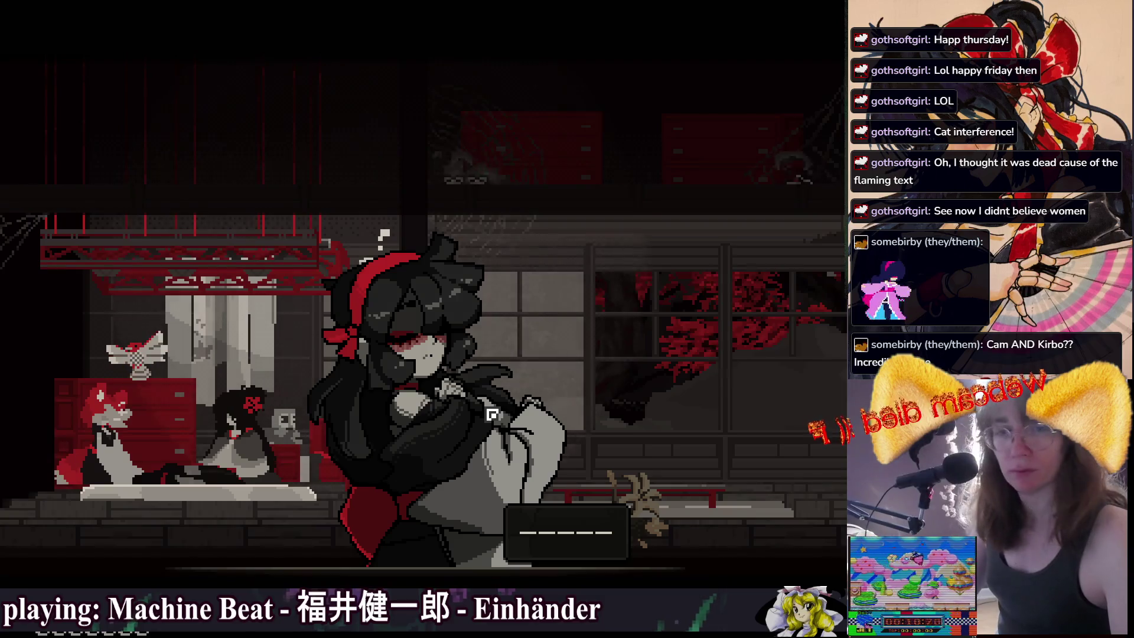
Alt+Tab out of the fullscreen game at the Momiji shrine scene.
key("alt+Tab")
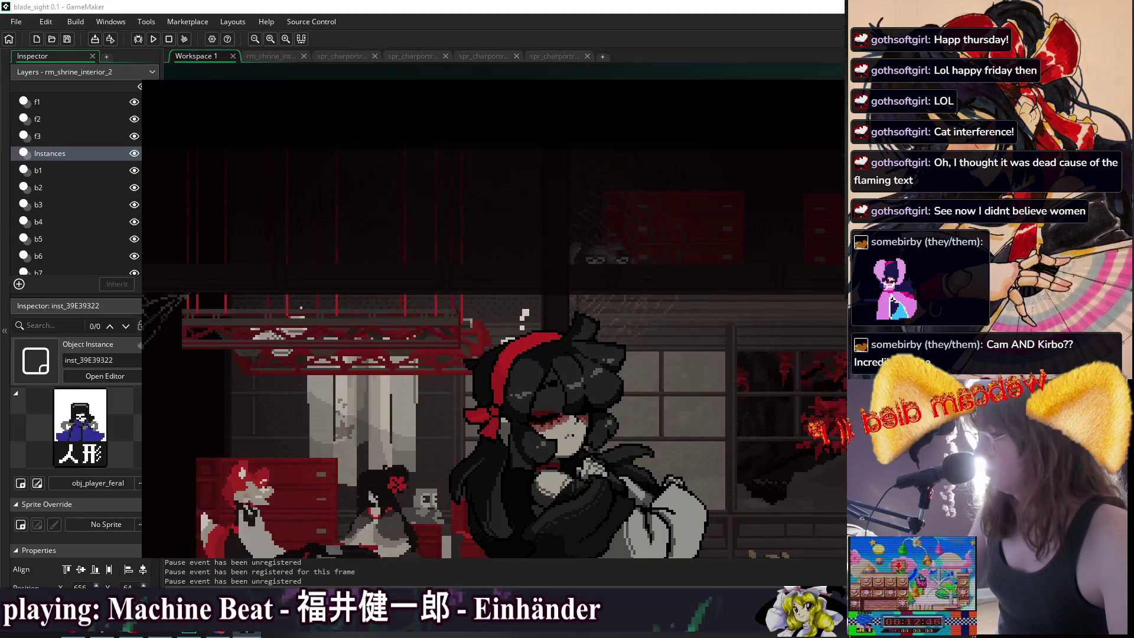
Set the game window to x2 size (960x540) and drag it left and down.
key("minus")
key("minus")
mouse_move(695, 294)
left_mouse_down()
mouse_move(606, 295)
mouse_move(648, 307)
mouse_move(592, 323)
mouse_move(612, 326)
left_mouse_up()
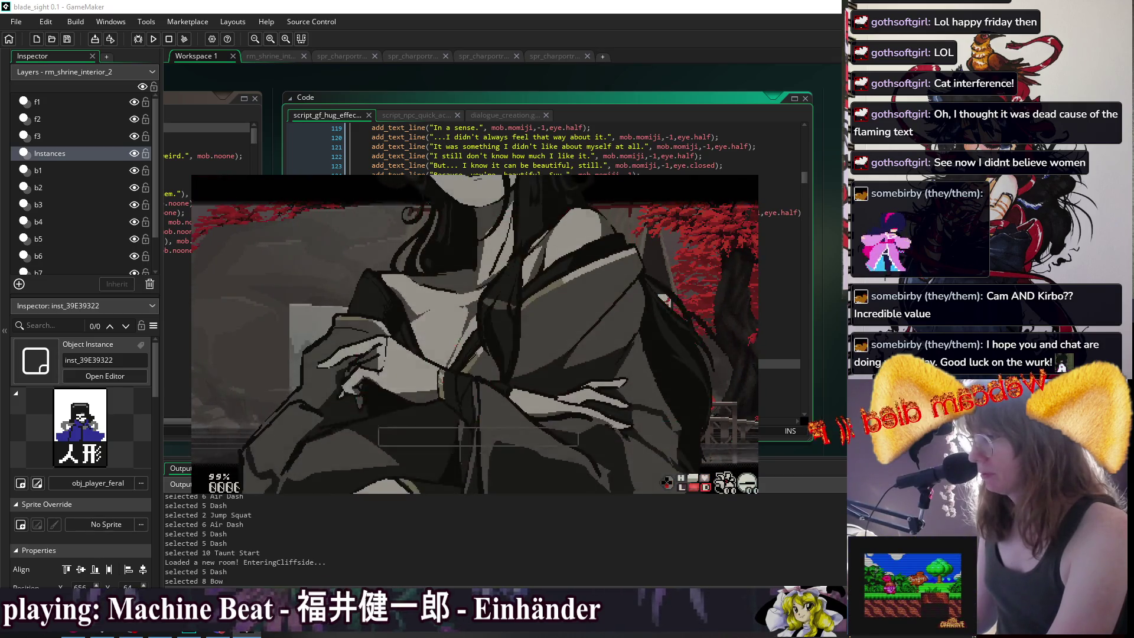
Adjust SFX and music volume in Settings > Audio Options, then resume walking right.
key("Escape")
key("Down")
key("Down")
key("Down")
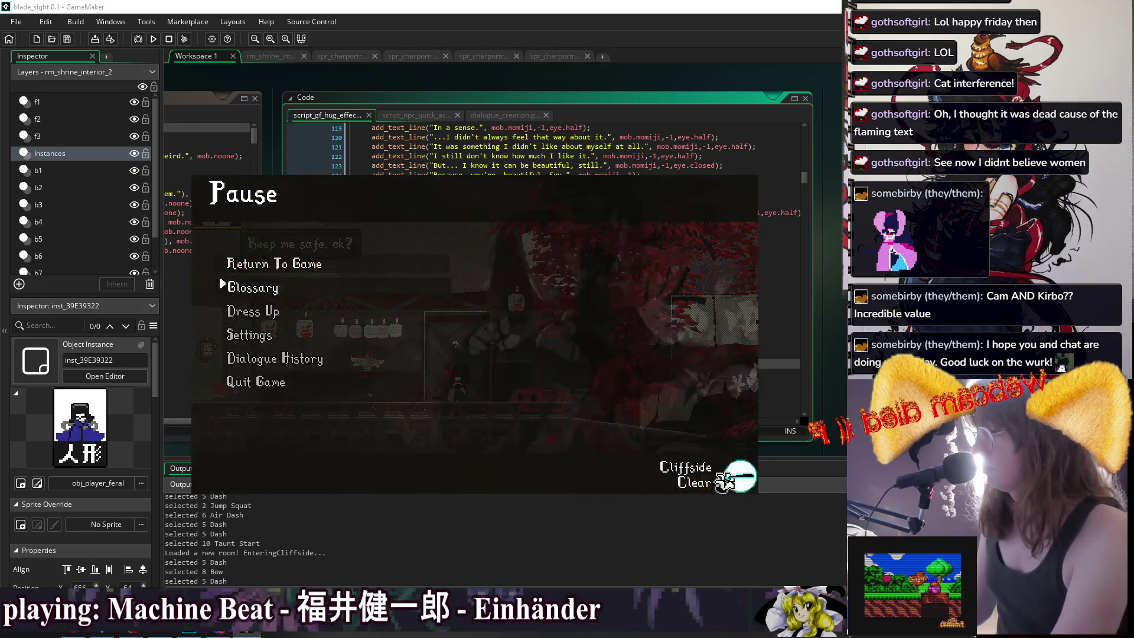
key("Return")
key("Return")
key("Escape")
key("Down")
key("Return")
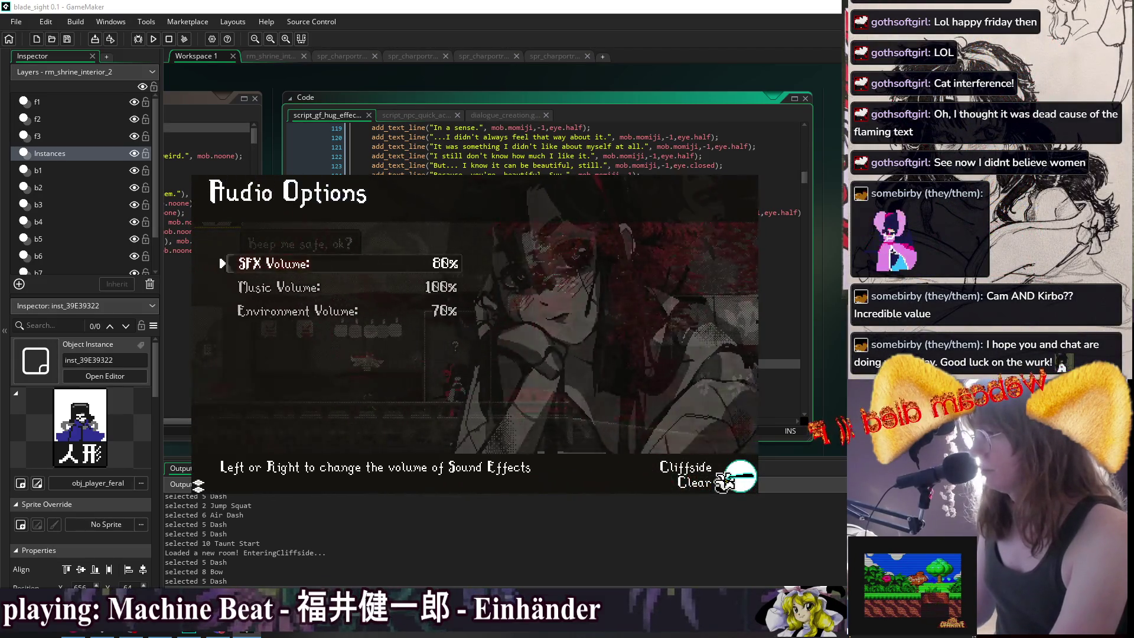
key("Left")
key("Left")
key("Left")
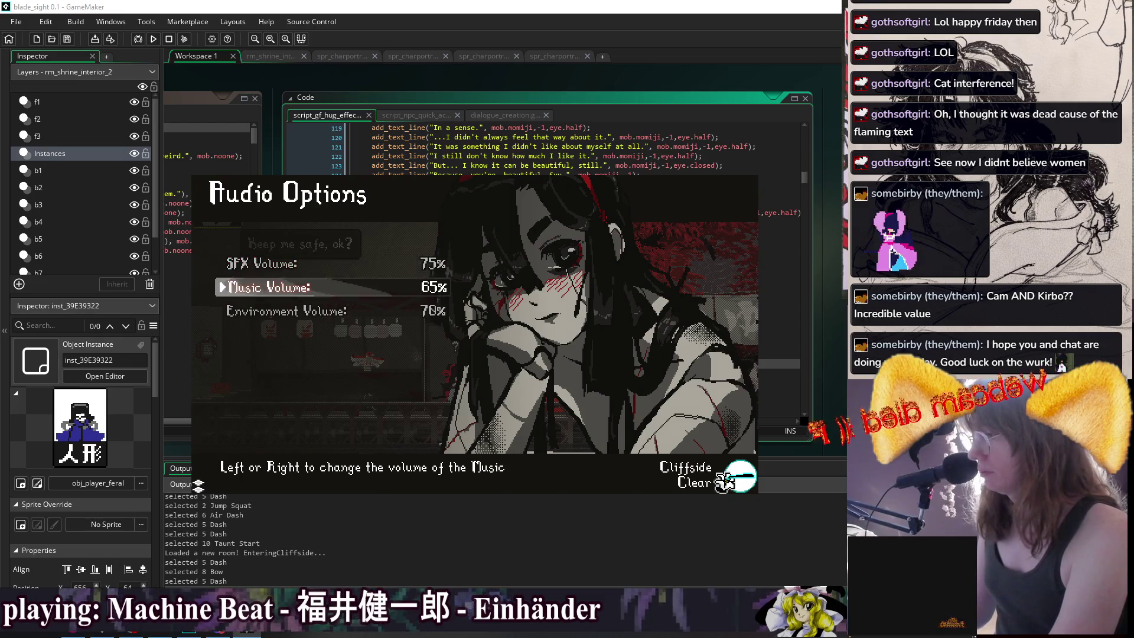
key("Right")
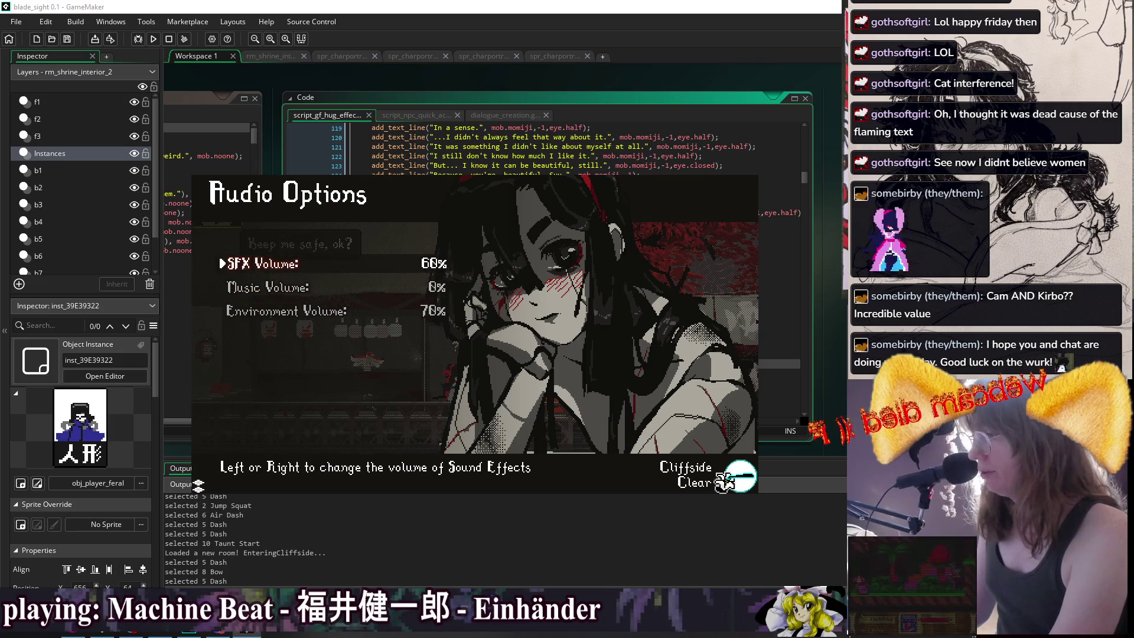
key("Escape")
key("Escape")
key("Escape")
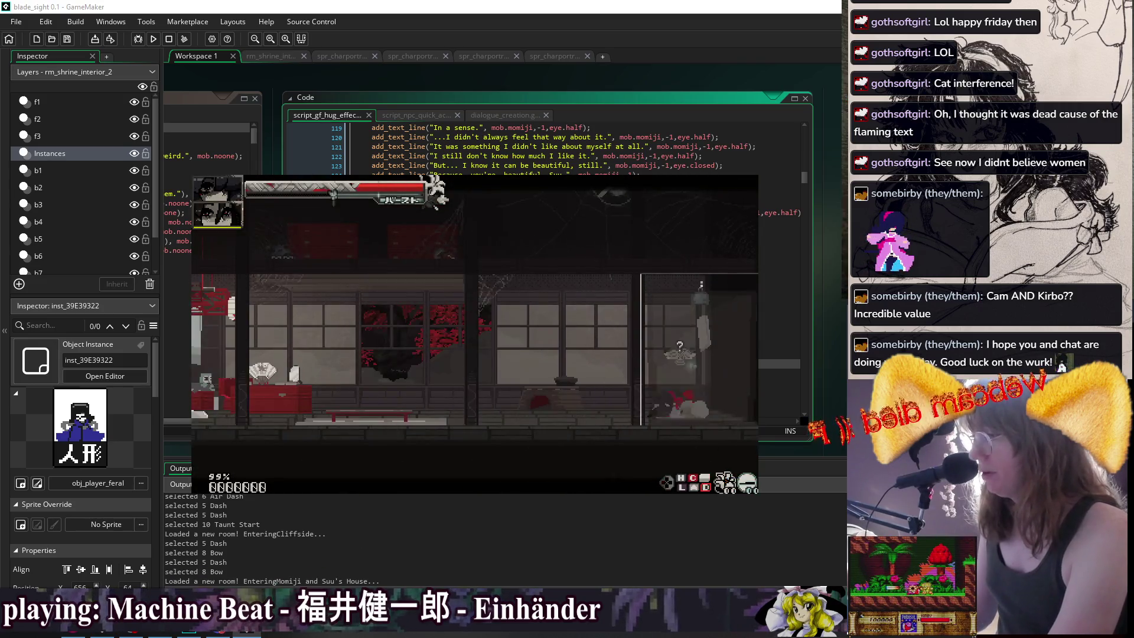
key("Right")
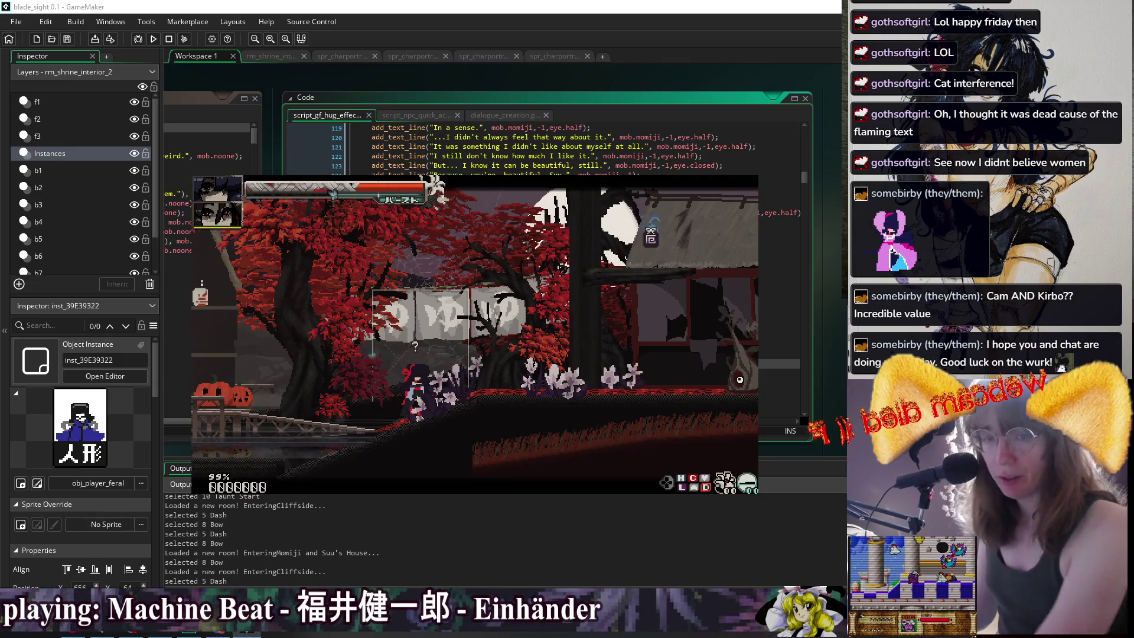
Enter the hot-spring door and climb the walls with repeated jumps and air-backdashes.
key("Up")
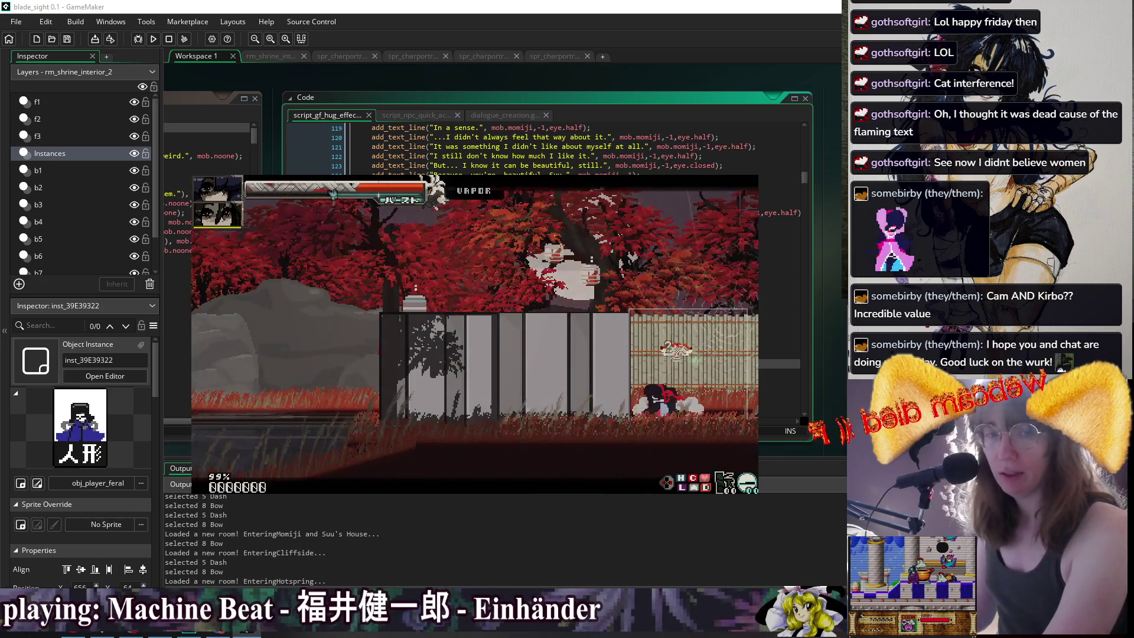
key("space")
key("space")
key("x")
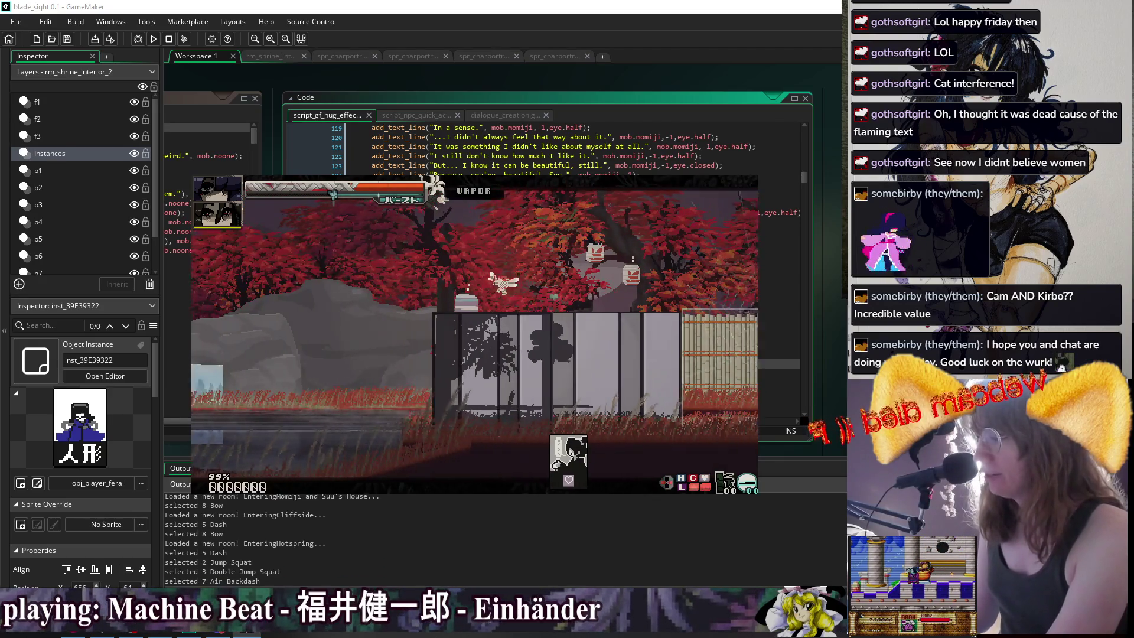
key("space")
key("x")
key("space")
key("x")
key("space")
key("space")
key("x")
key("space")
key("x")
key("space")
key("x")
key("space")
key("x")
key("space")
key("x")
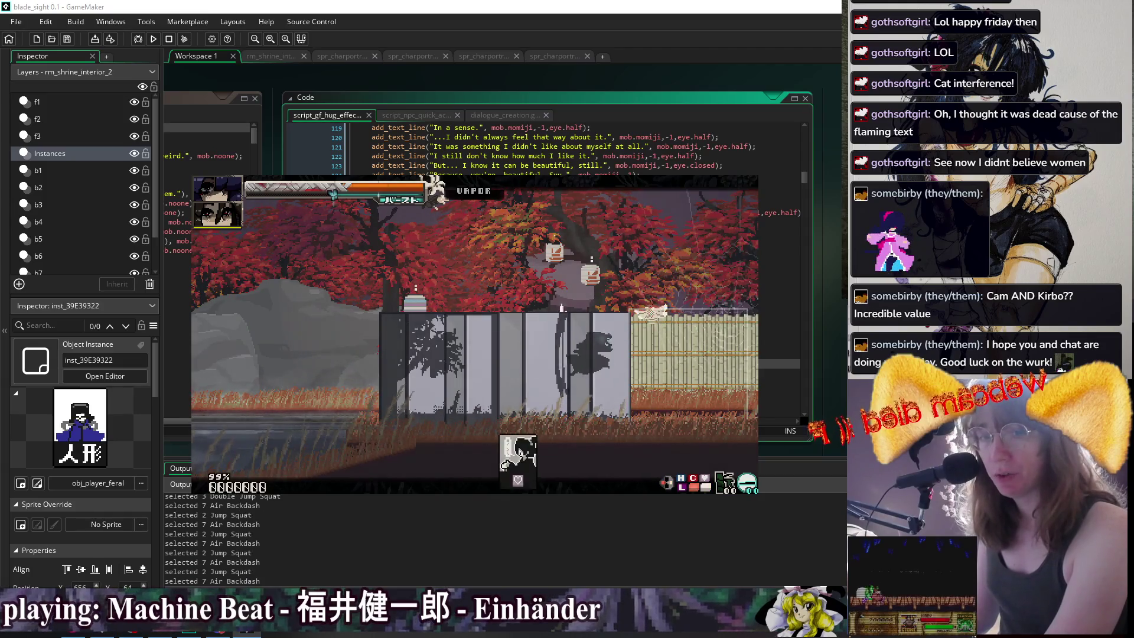
key("space")
key("space")
key("x")
key("space")
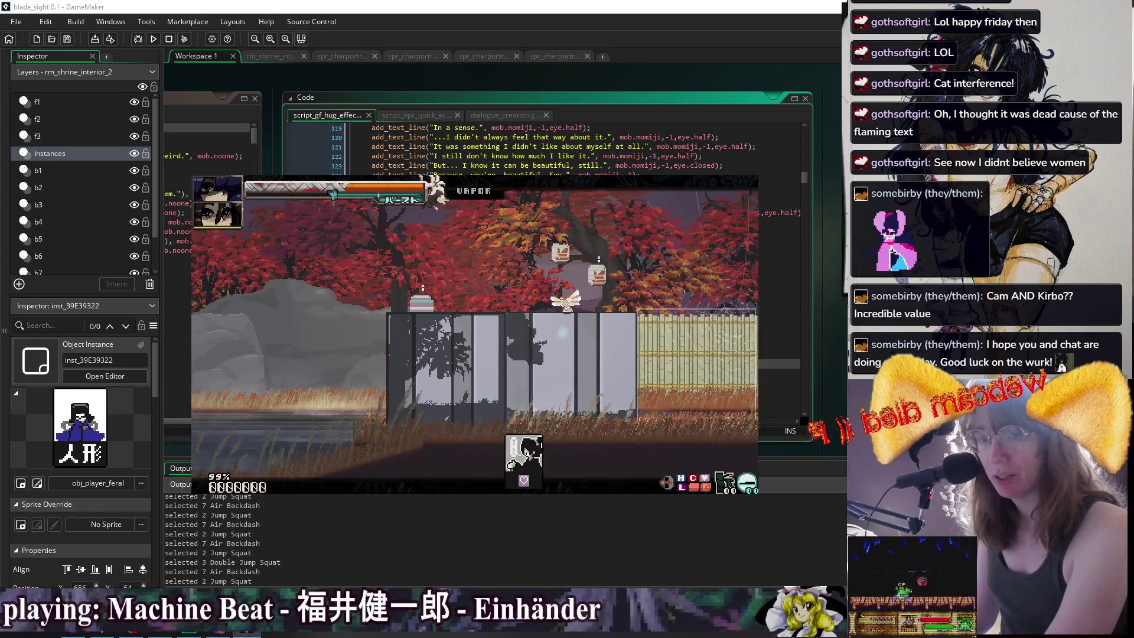
key("x")
key("space")
key("x")
key("space")
key("x")
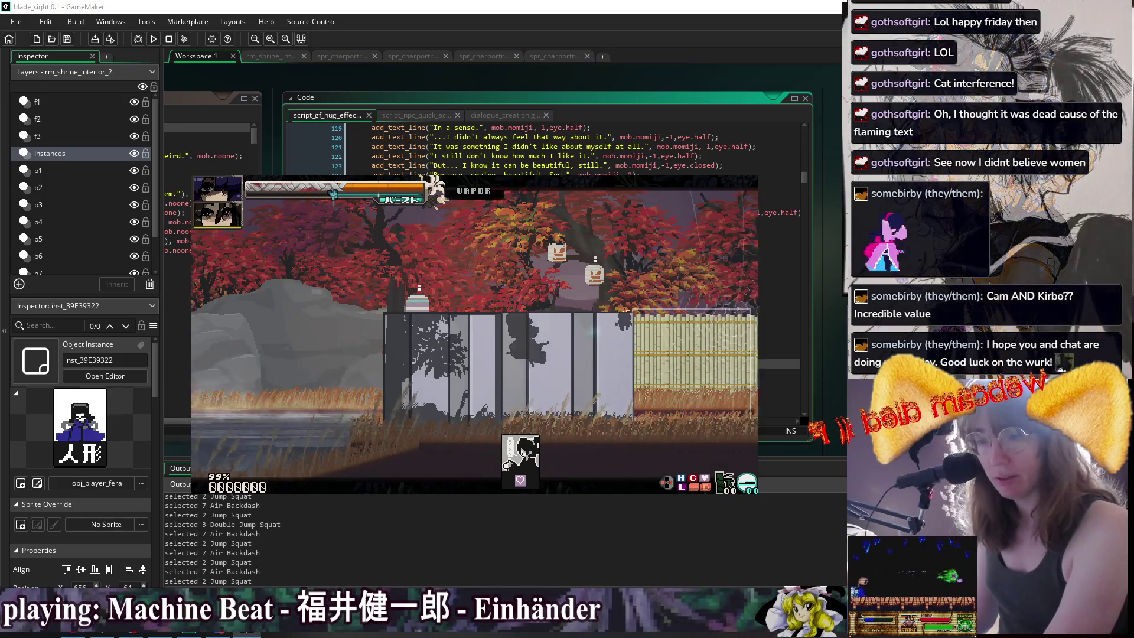
key("space")
Cross the hot-spring area and walk right to the waiting character to start talking.
key("x")
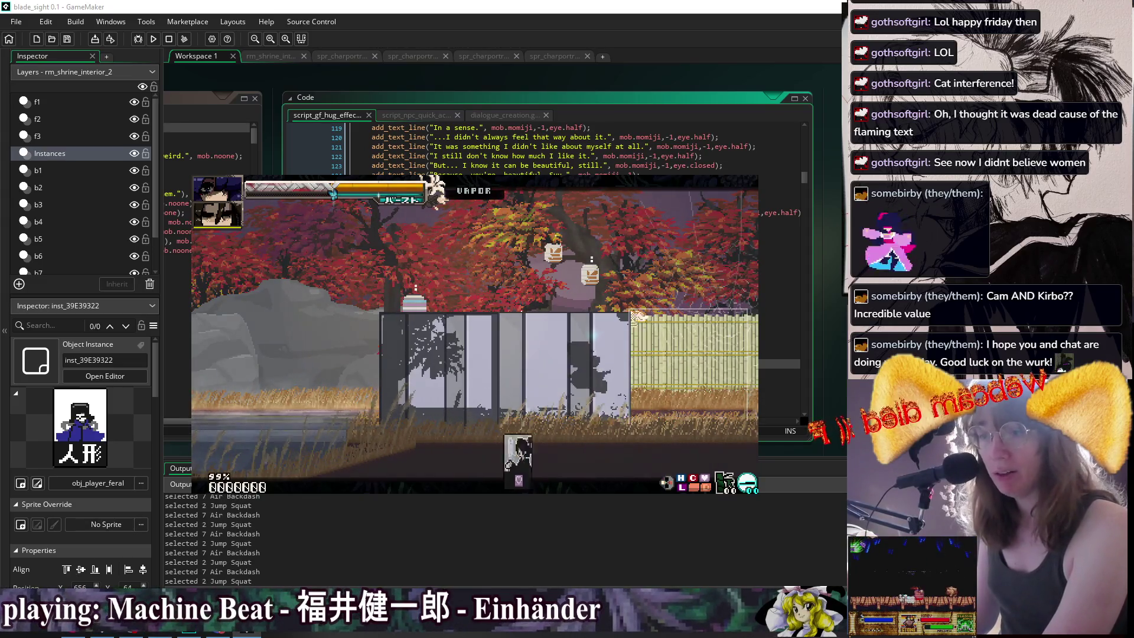
key("x")
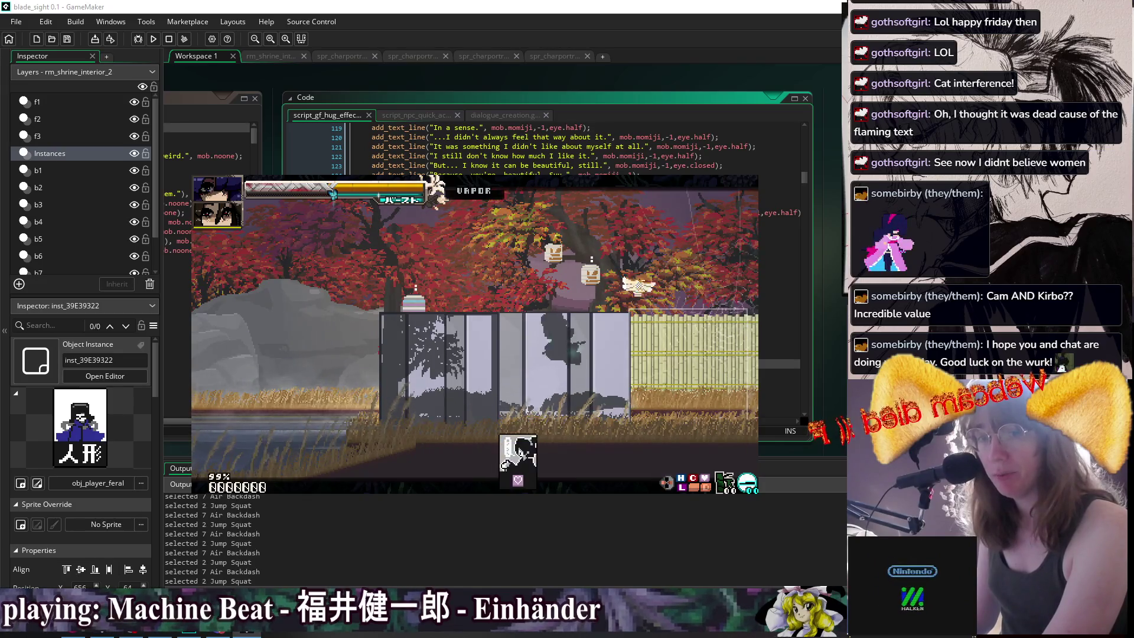
key("z")
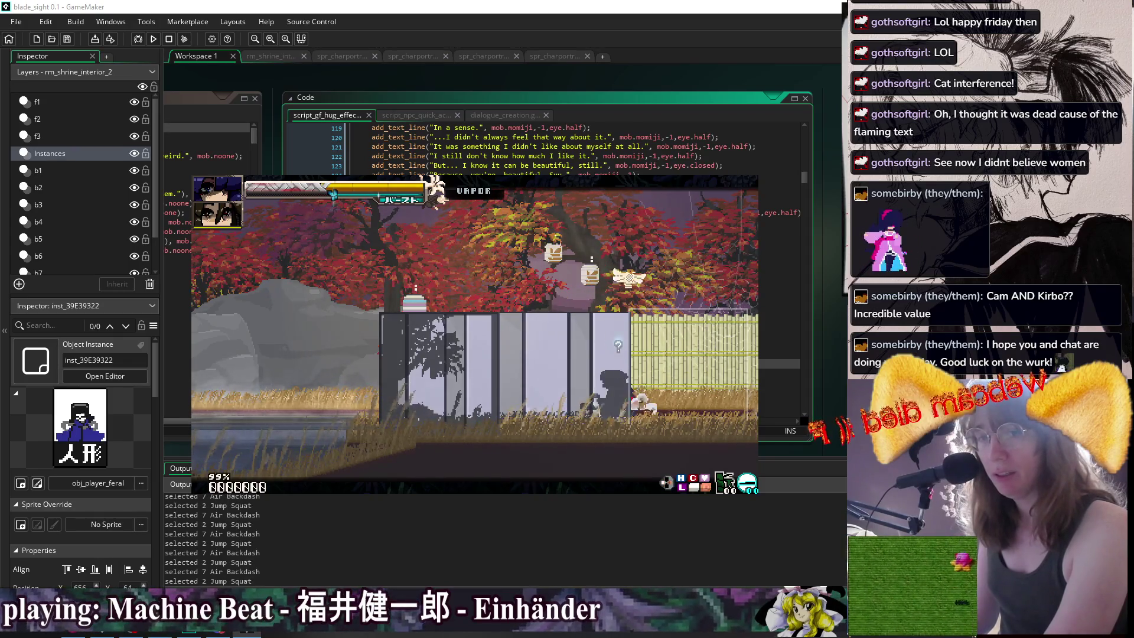
key("Left")
key("Left")
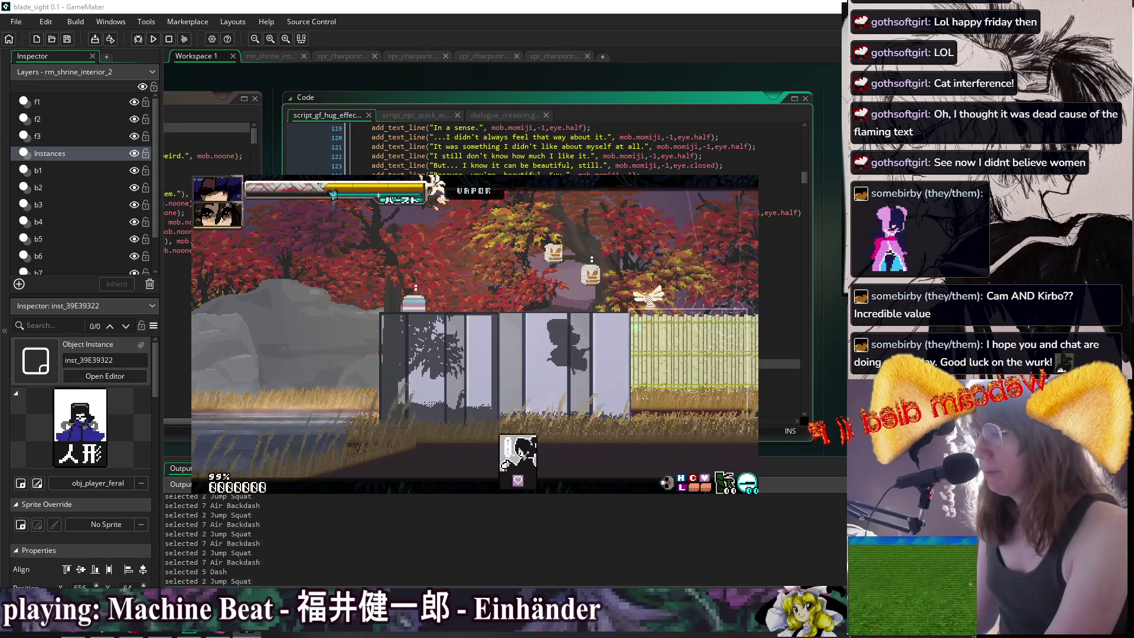
key("z")
key("x")
key("x")
key("Left")
key("Left")
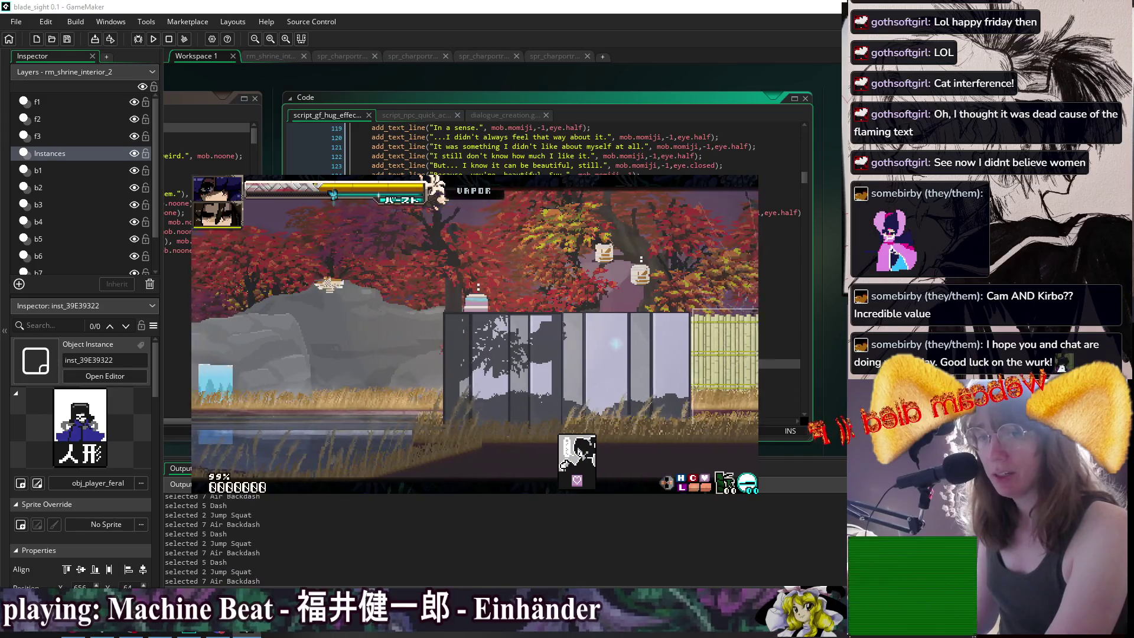
key("Left")
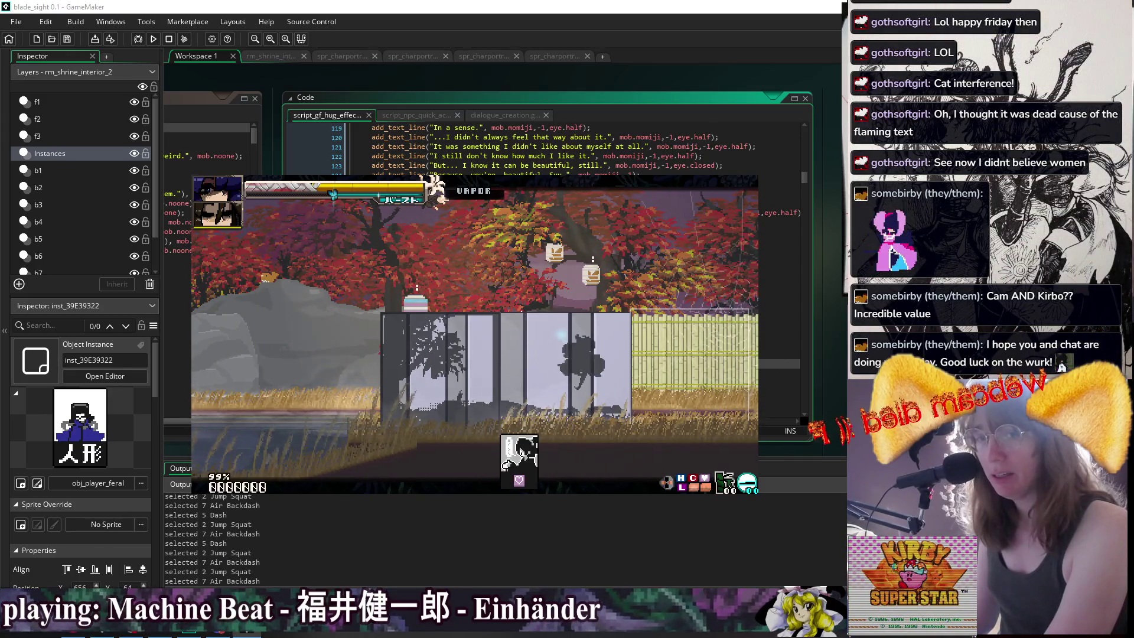
key("Right")
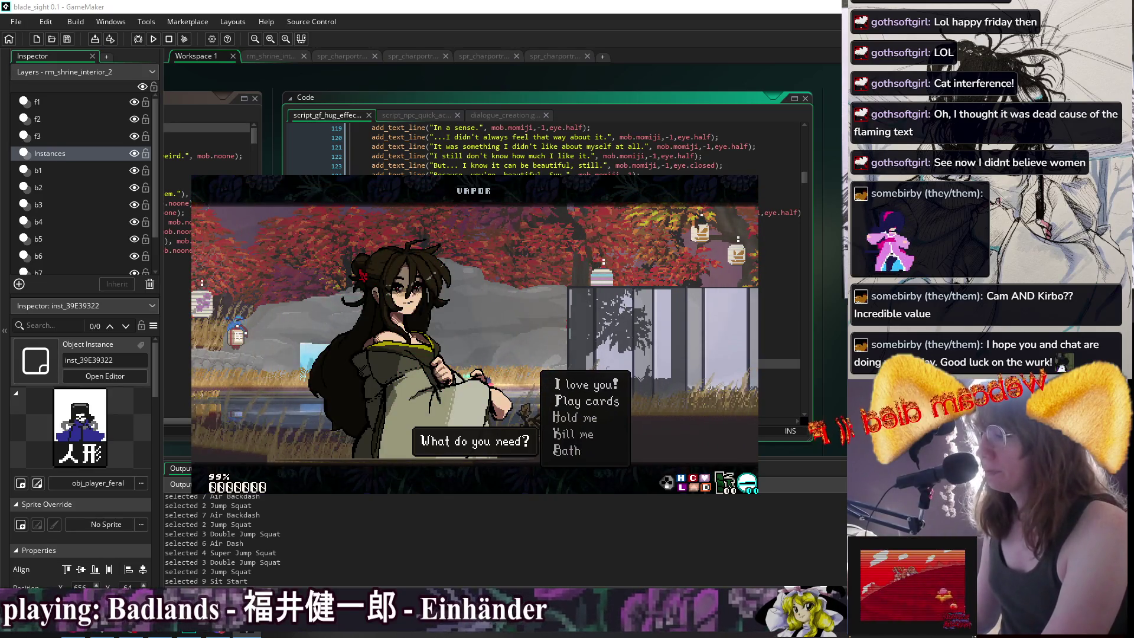
Choose Bath and advance the dialogue to "I'm sorry, that was rude—" and Momiji's reply.
key("Down")
key("Down")
key("Down")
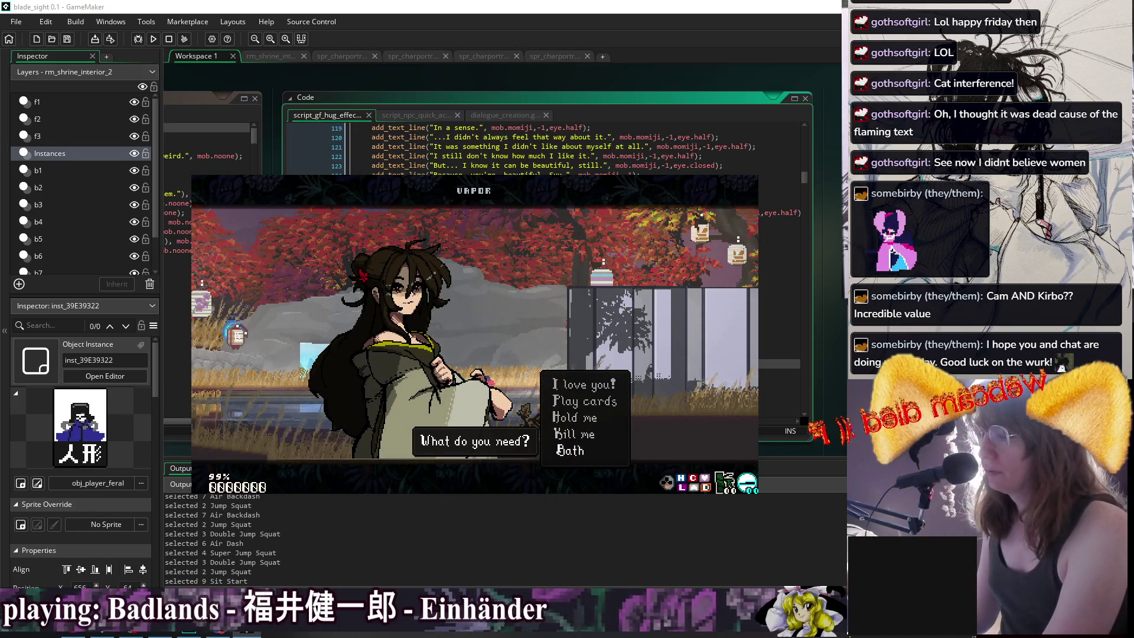
key("Return")
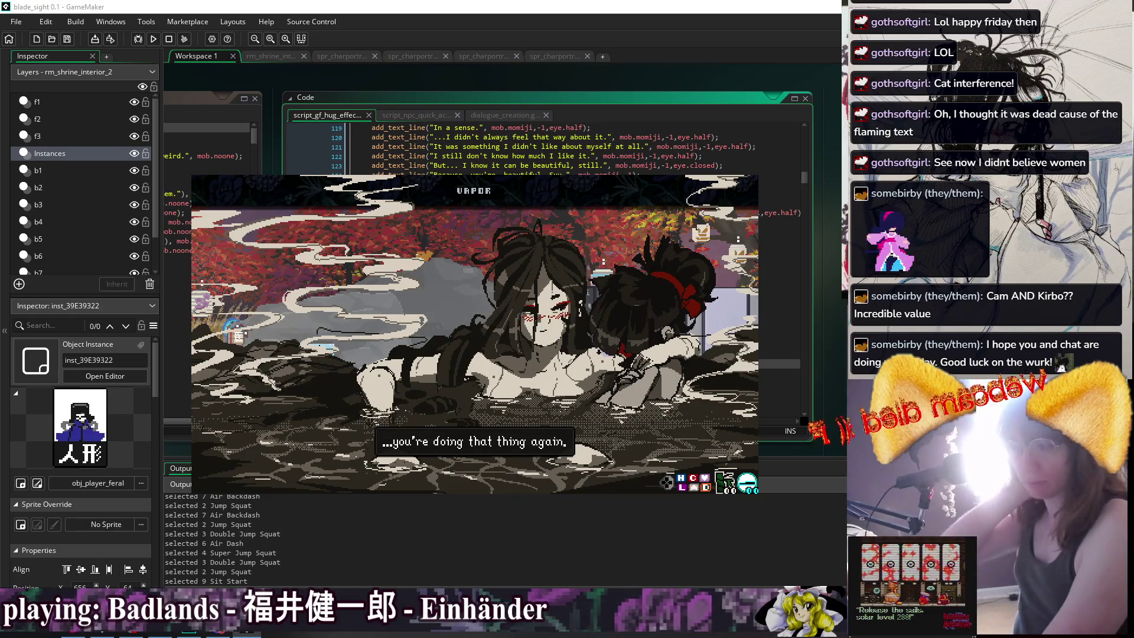
key("Return")
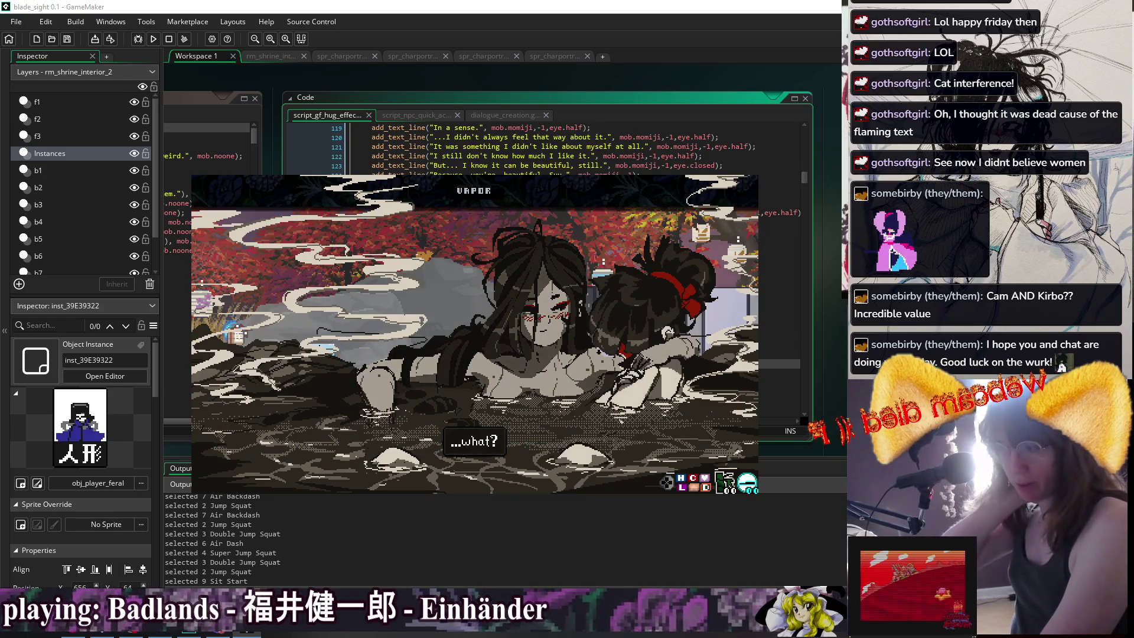
key("Return")
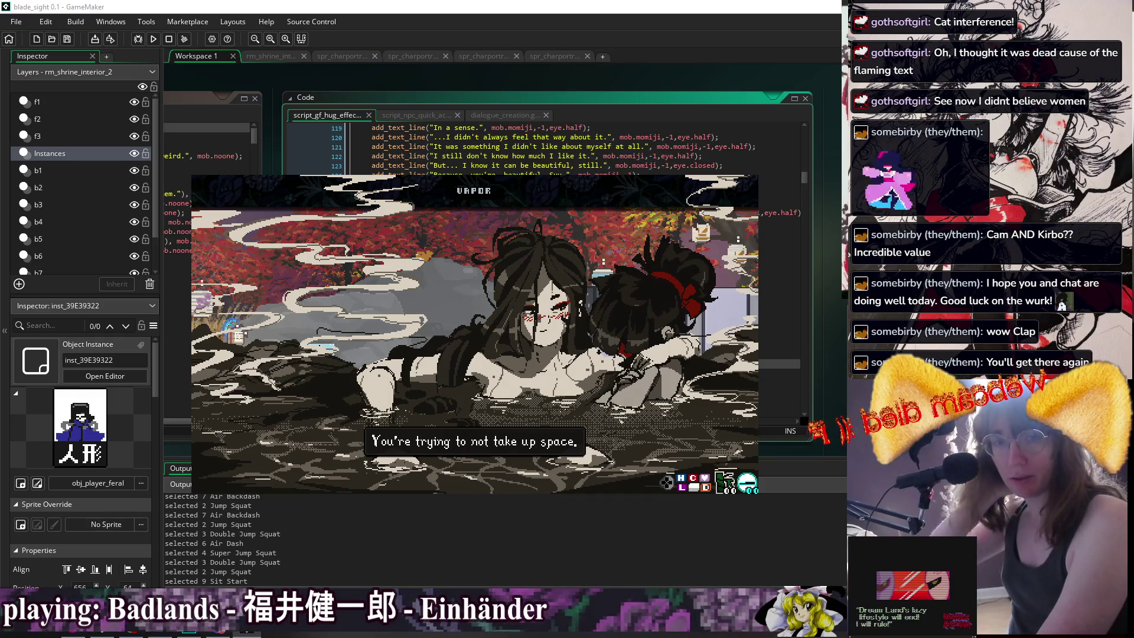
key("Return")
key("Return")
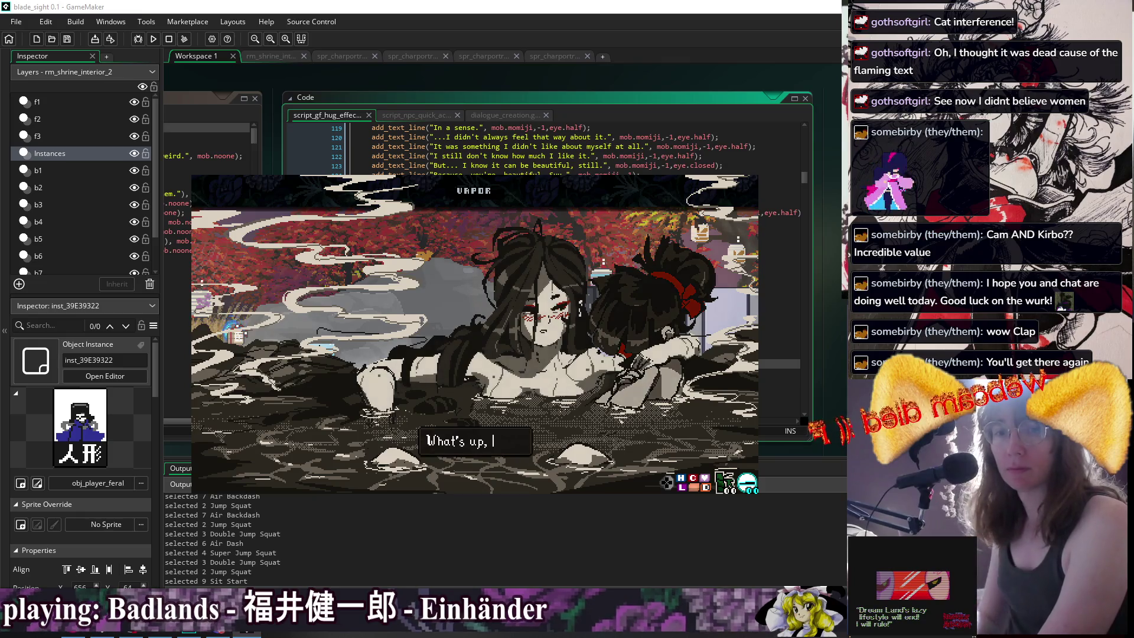
key("Return")
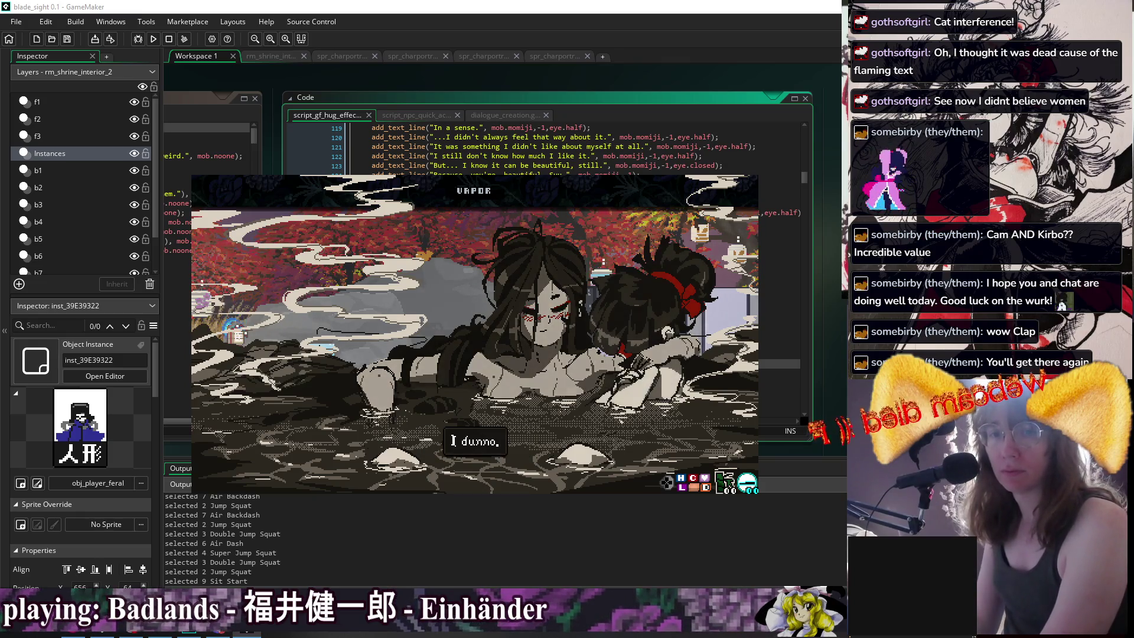
key("Return")
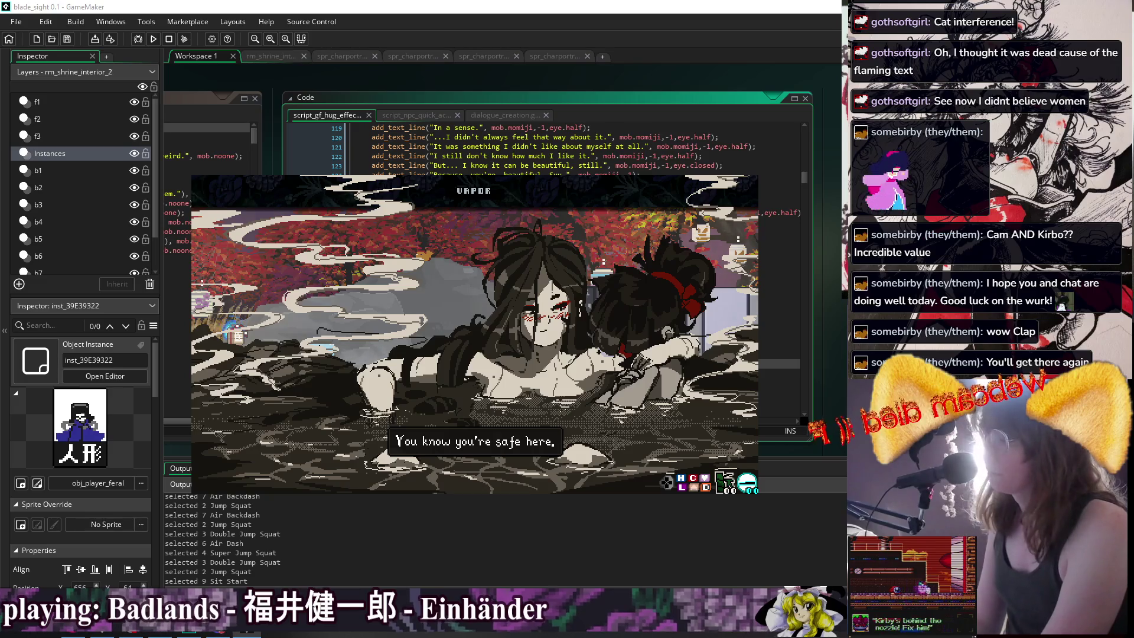
key("Return")
key("Return")
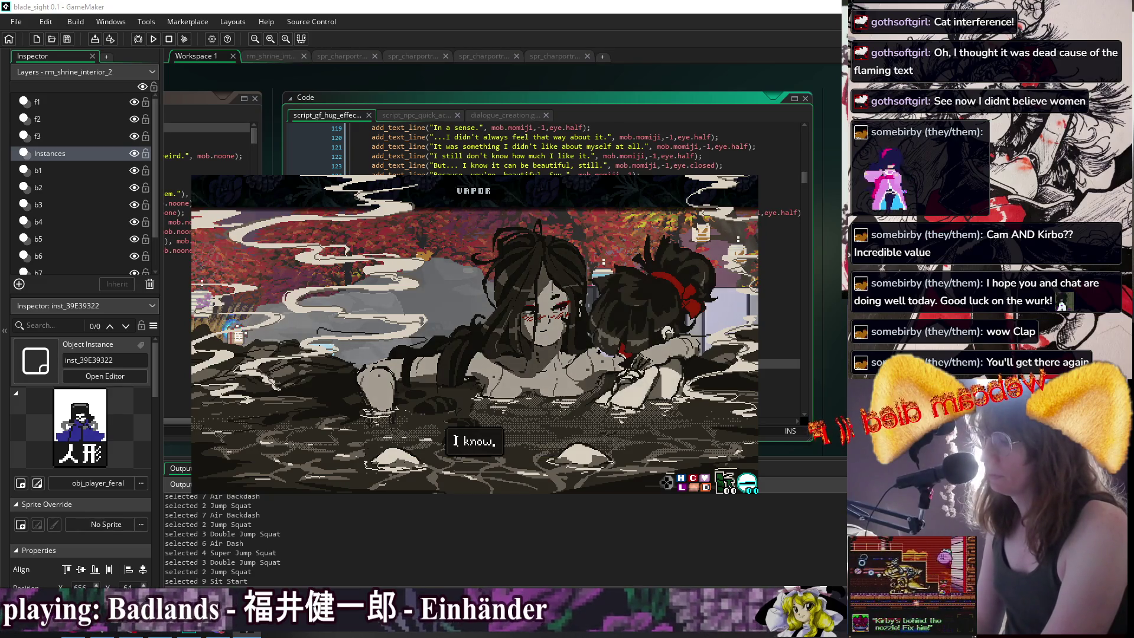
key("Return")
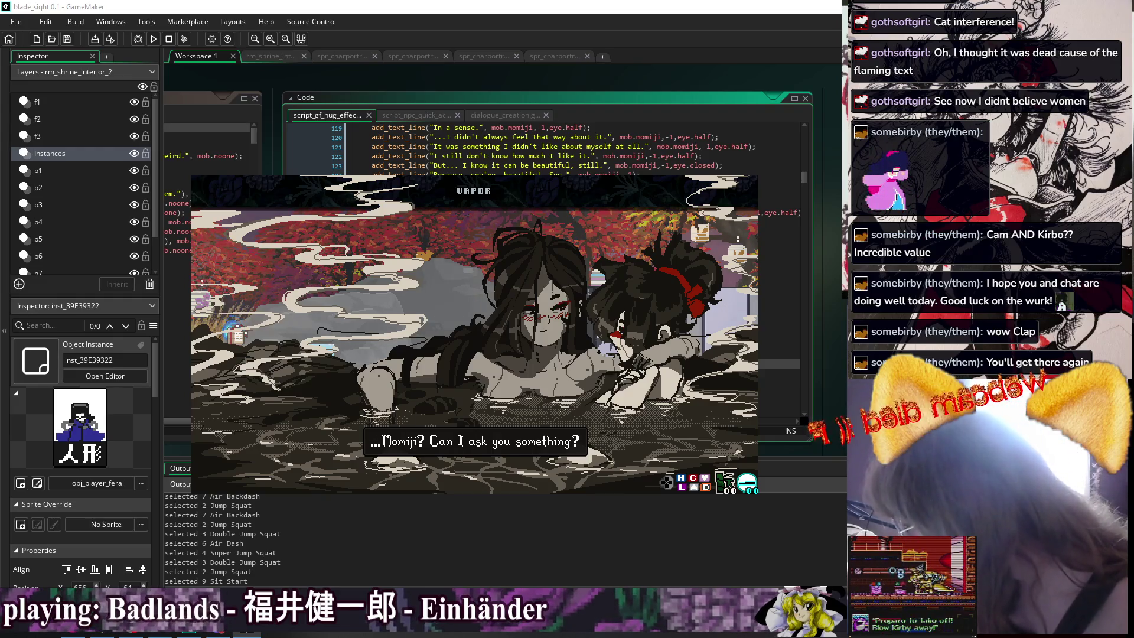
key("Return")
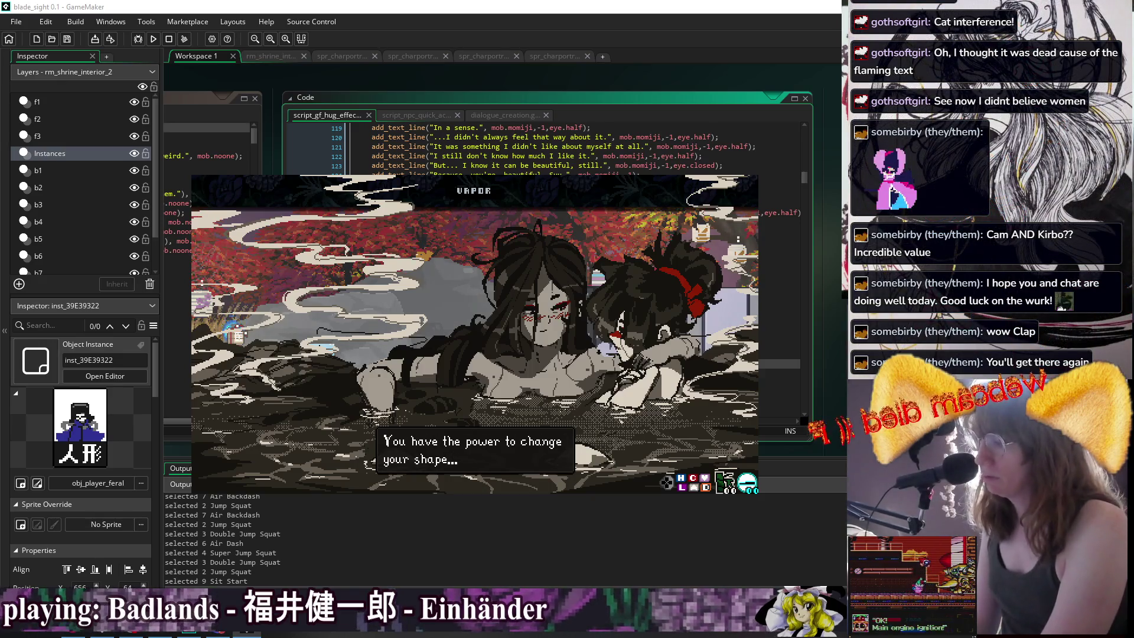
key("Return")
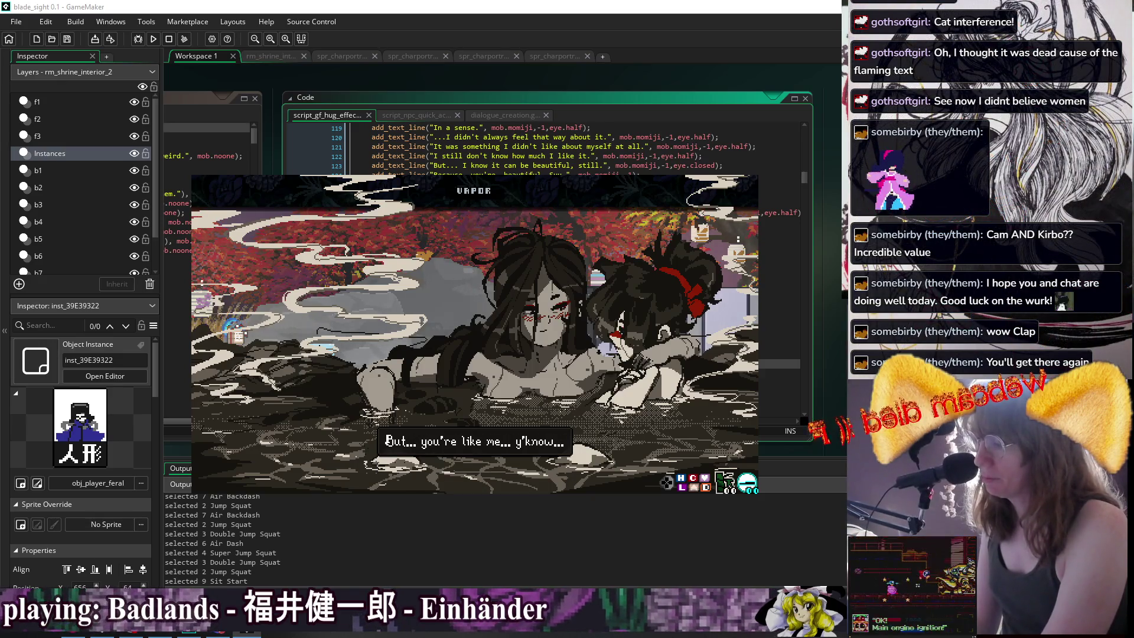
key("Return")
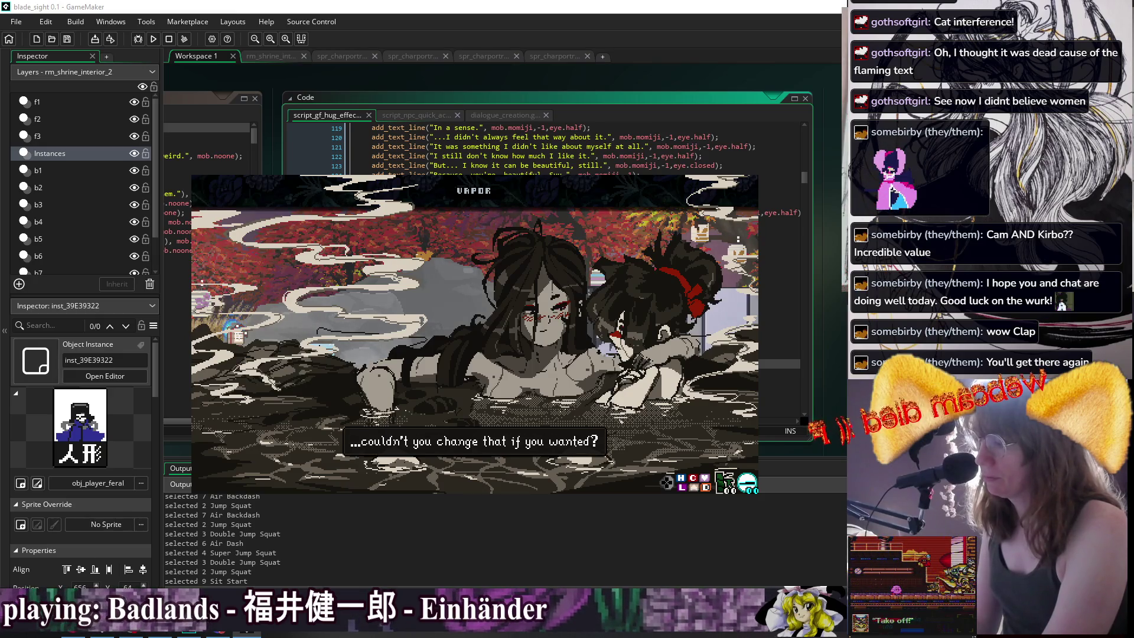
key("Return")
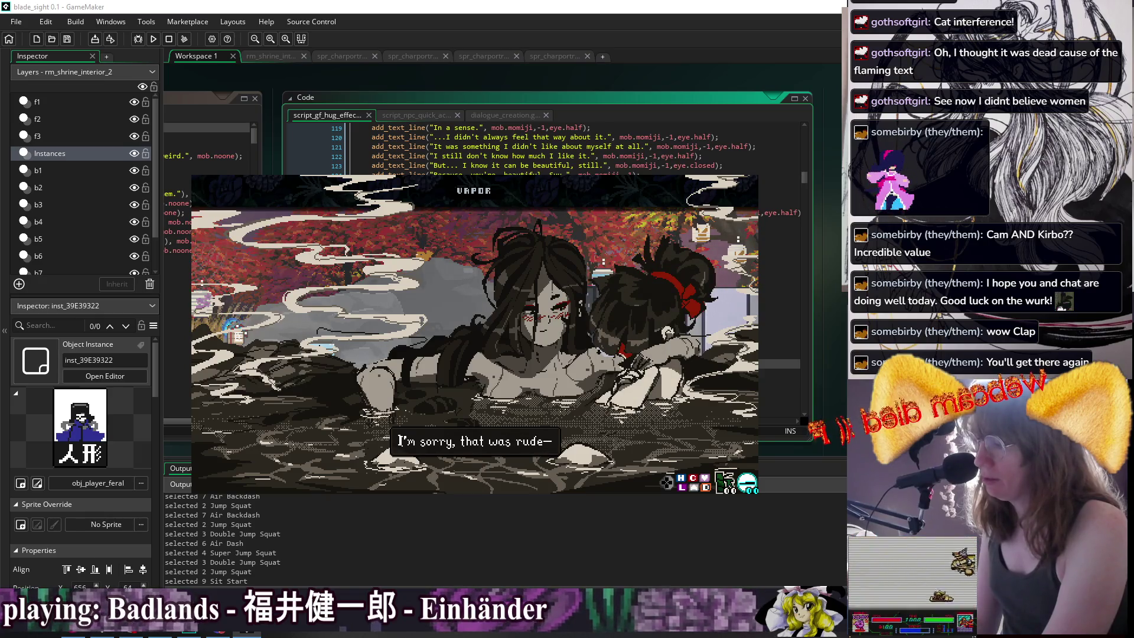
key("Return")
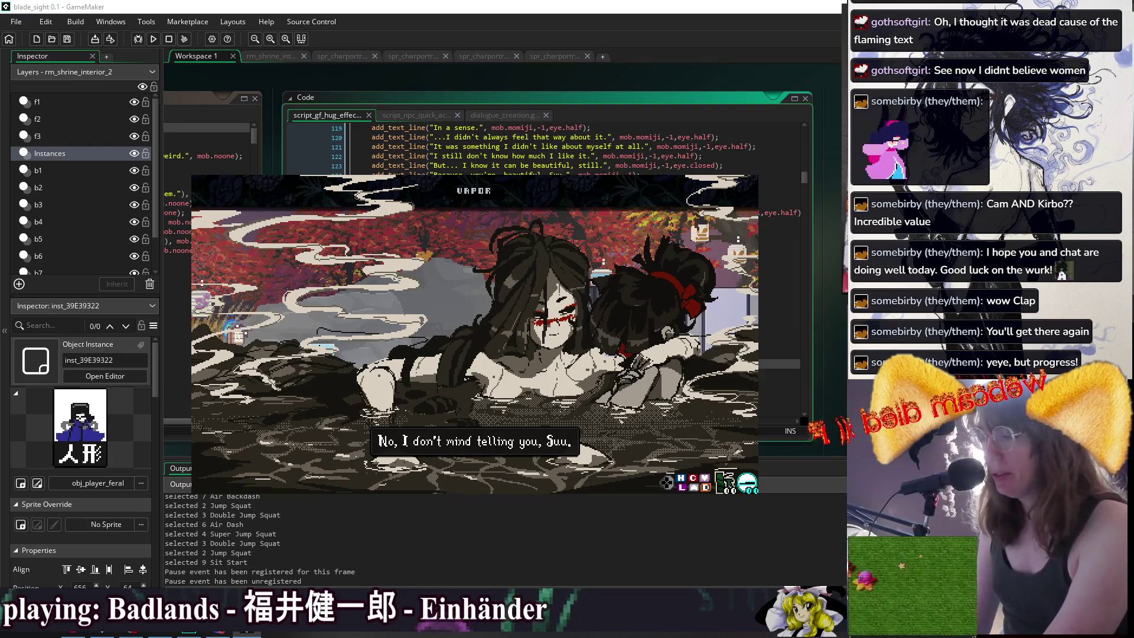
Advance the bath dialogue past the Kiku tail line, then close the test game.
key("z")
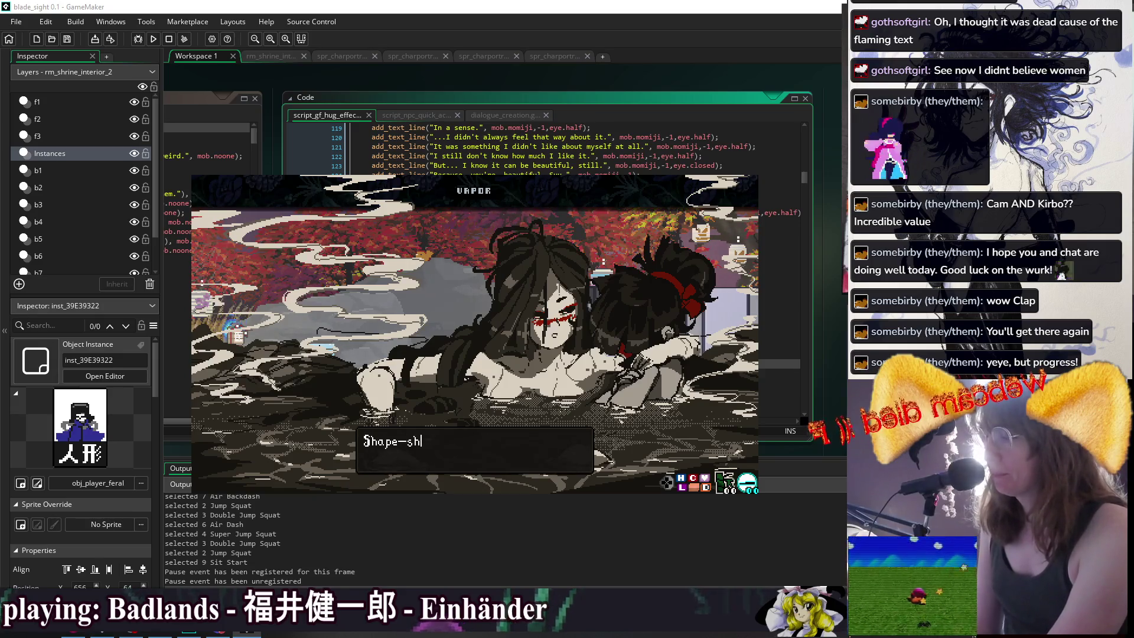
key("z")
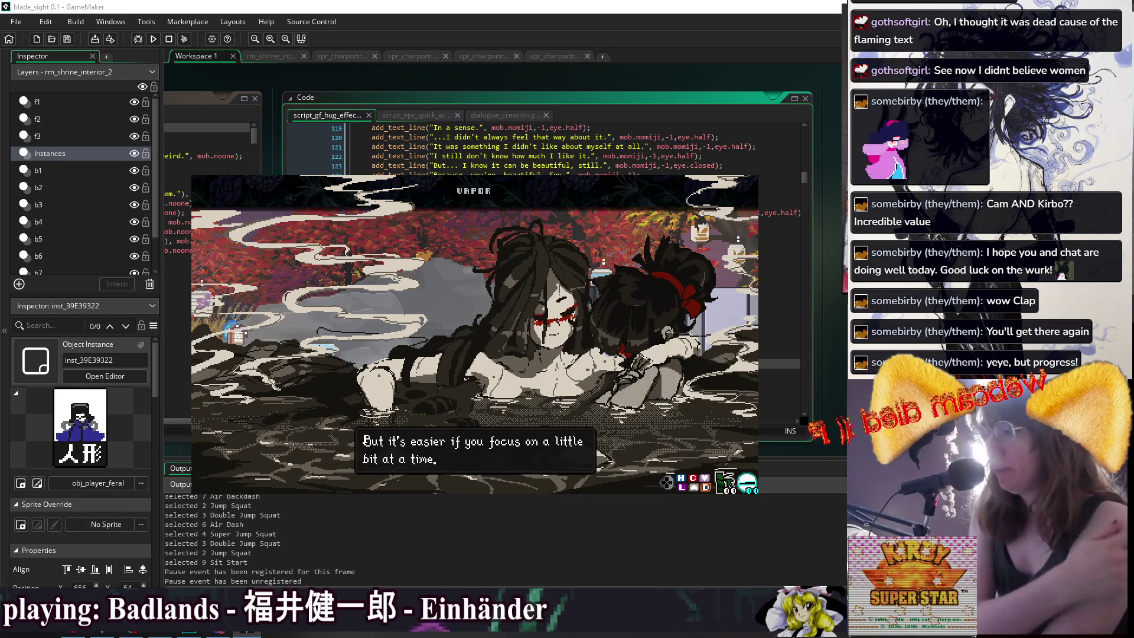
key("z")
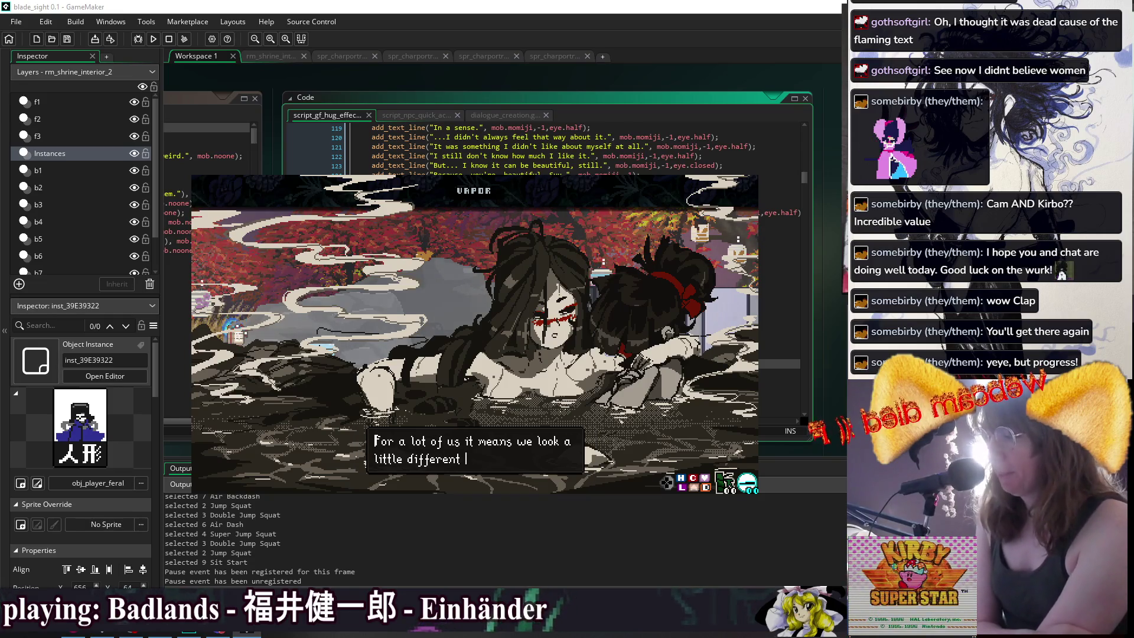
key("z")
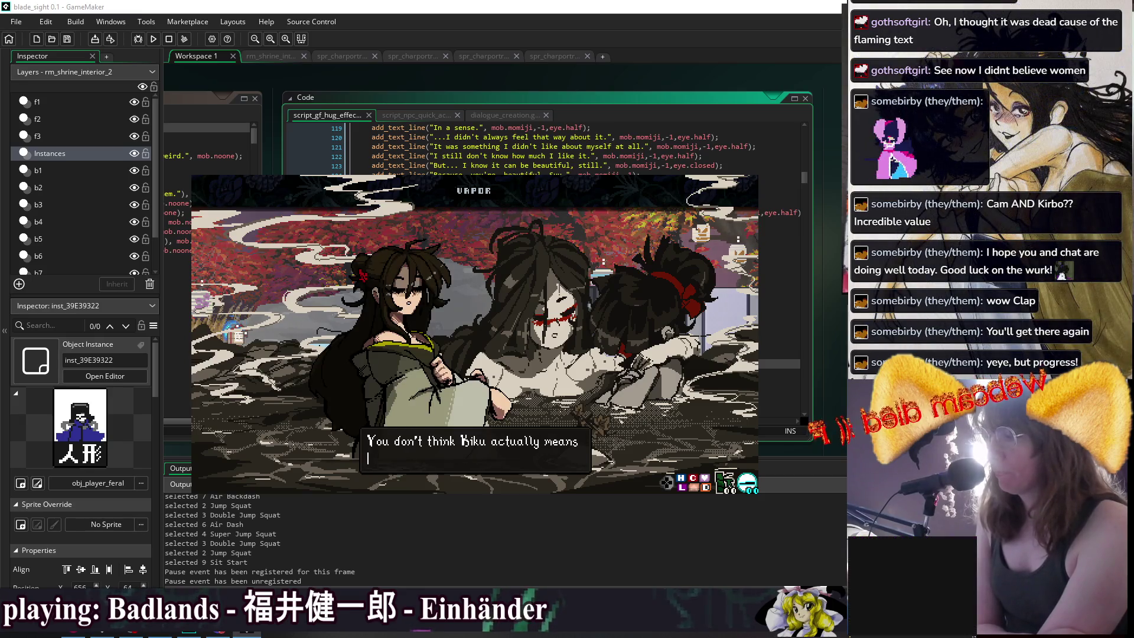
key("z")
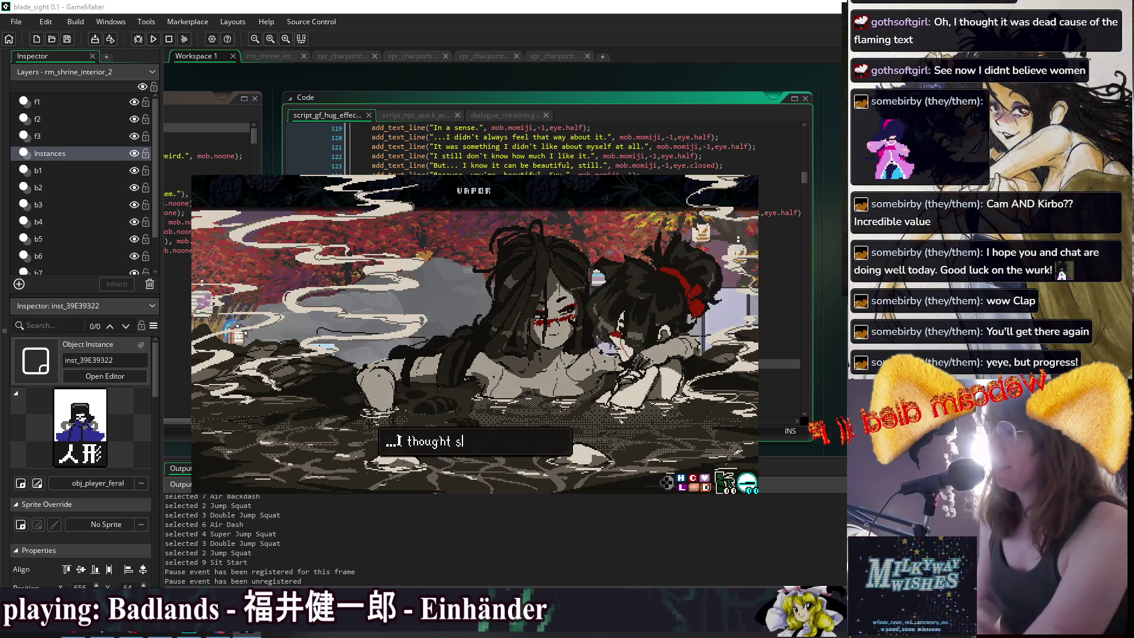
key("Escape")
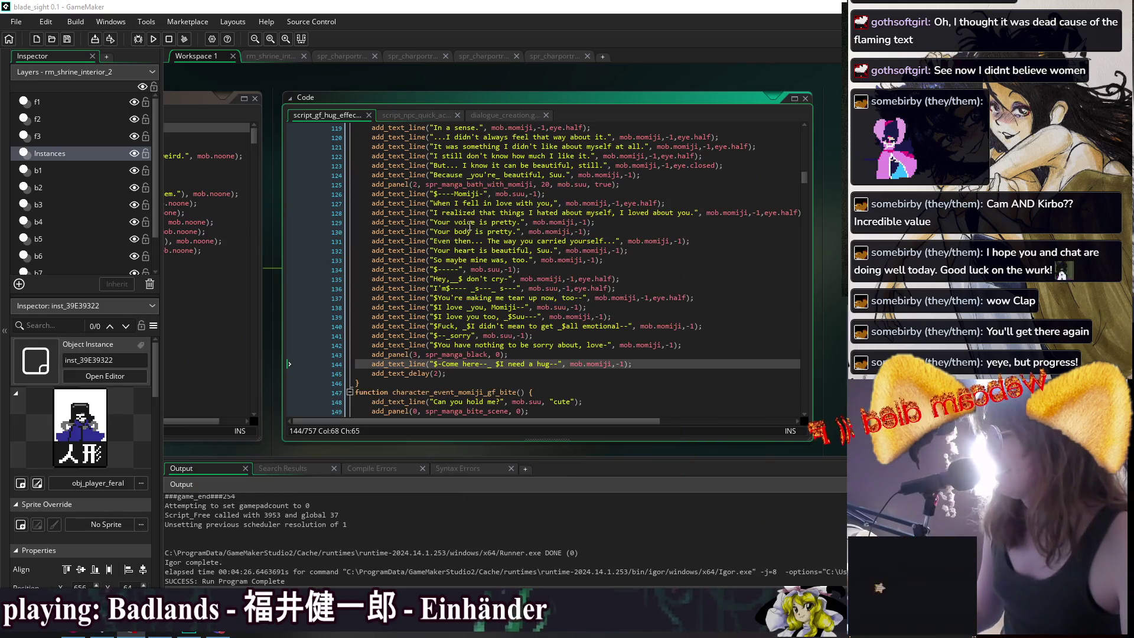
left_click(624, 269)
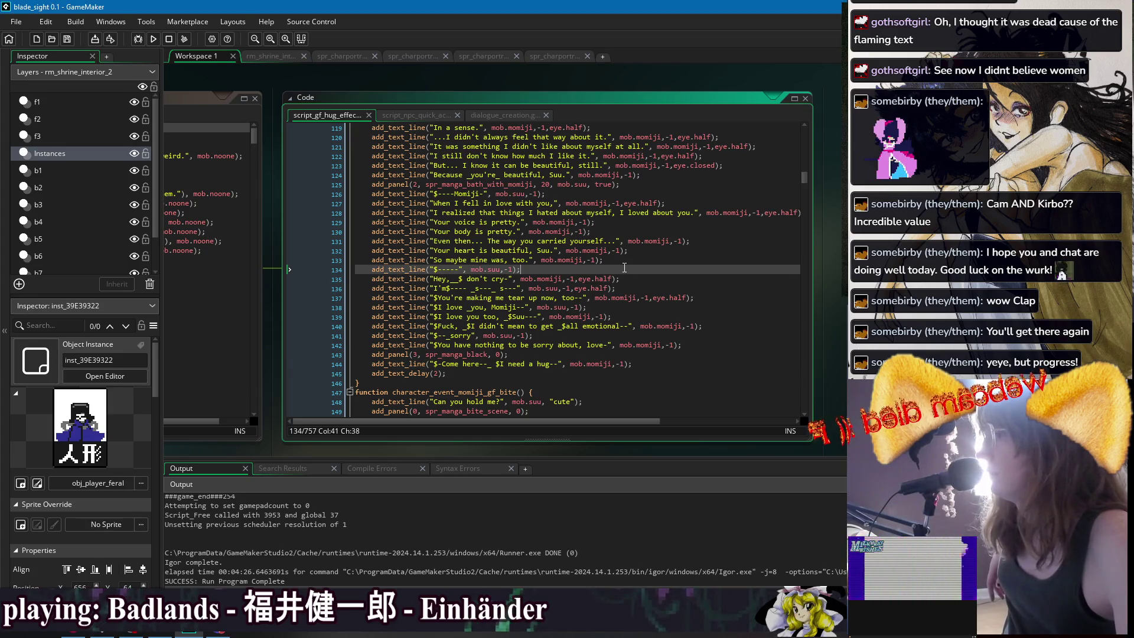
scroll(624, 267, "up", 5)
scroll(623, 268, "up", 5)
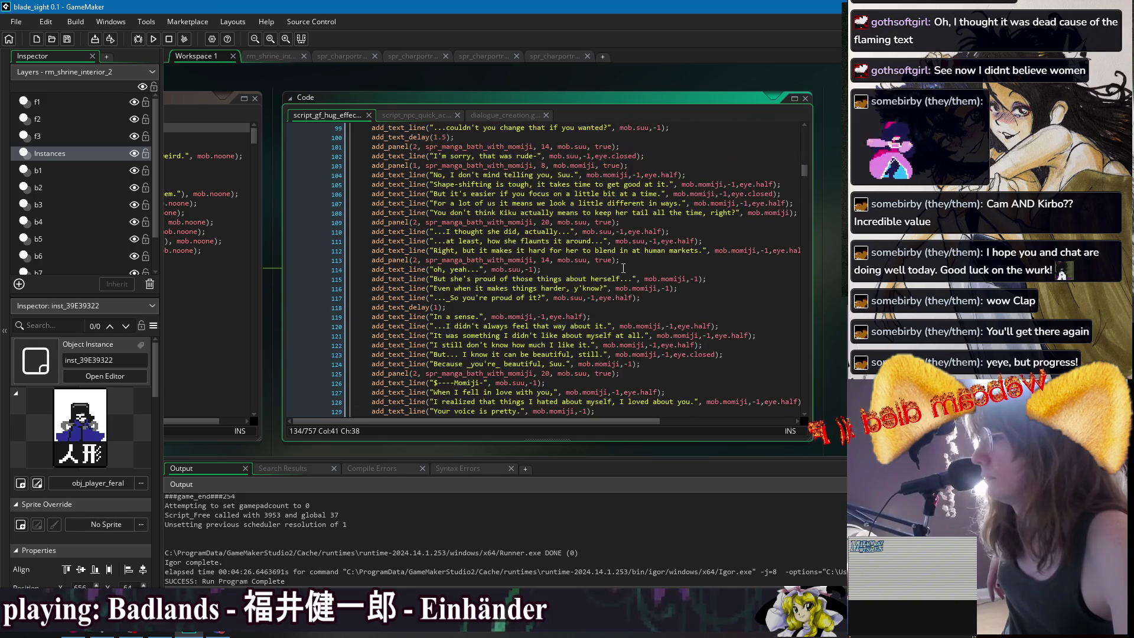
scroll(623, 268, "up", 2)
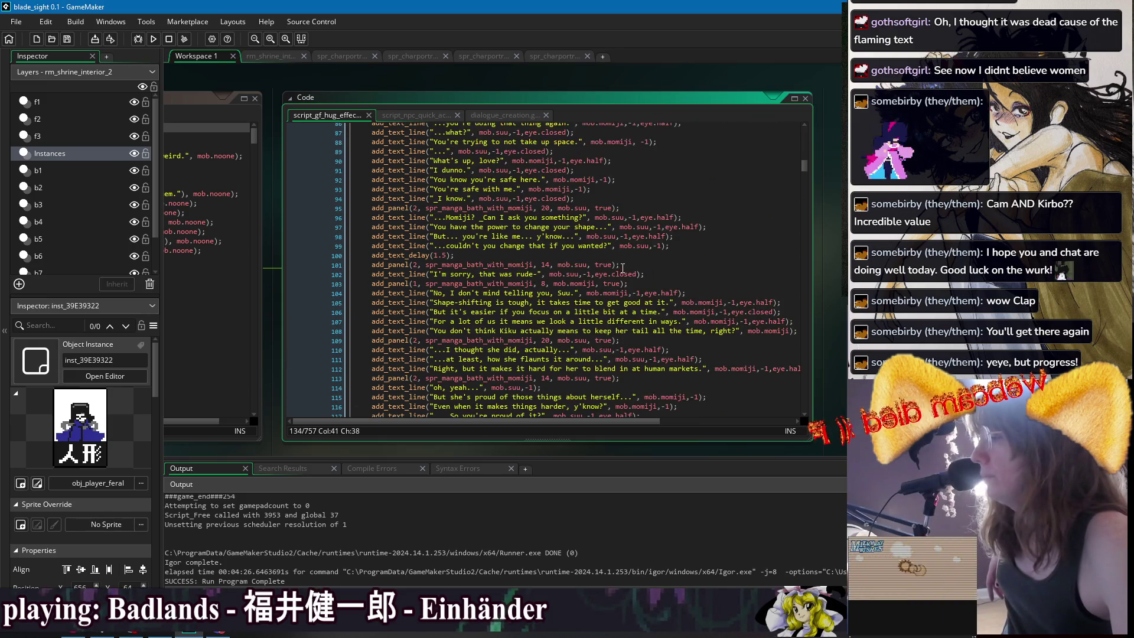
scroll(622, 269, "up", 1)
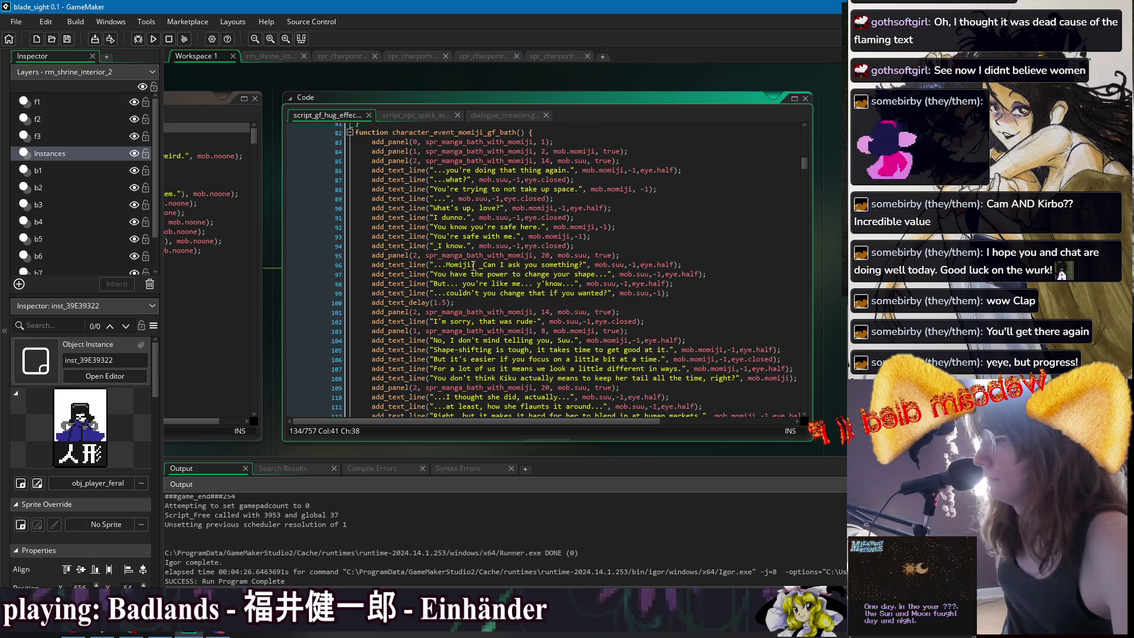
scroll(472, 278, "down", 1)
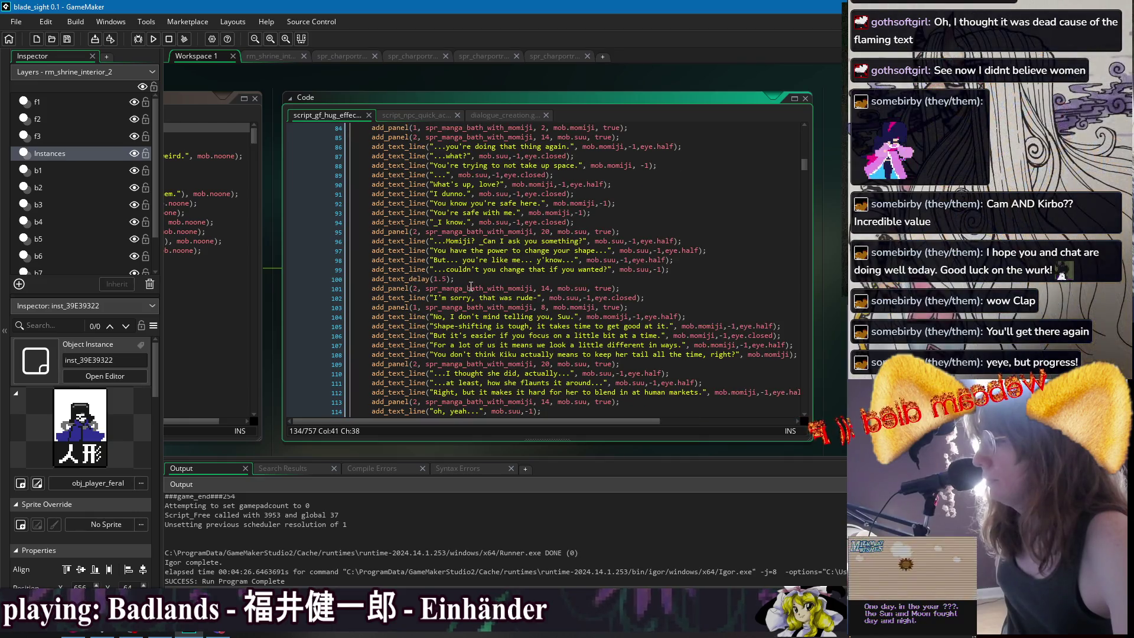
scroll(493, 345, "down", 1)
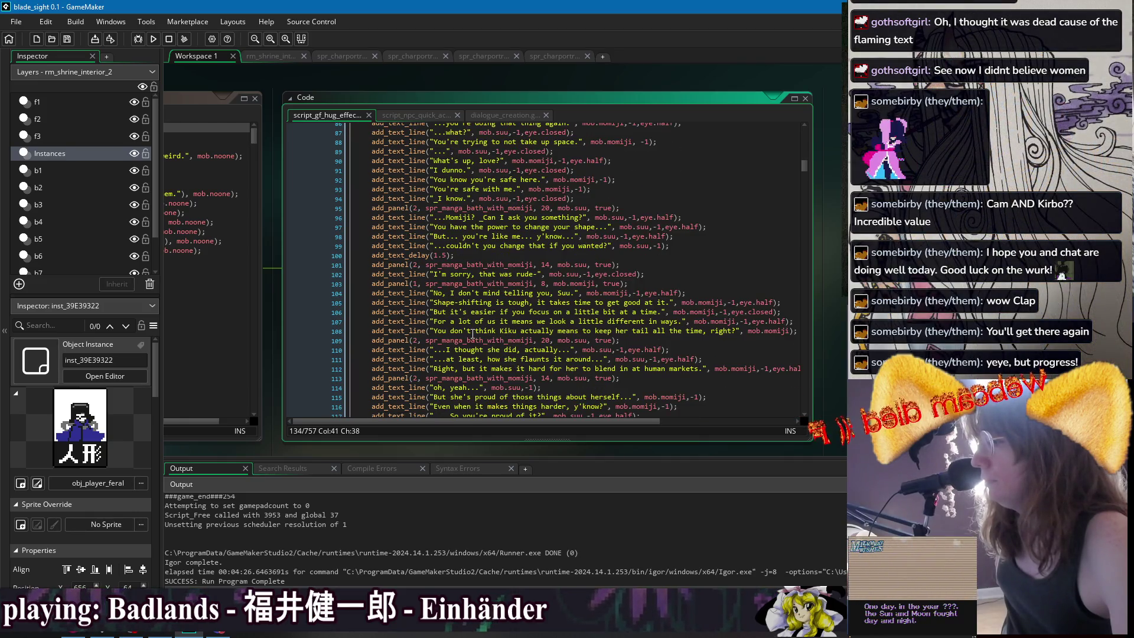
Append ,-1 to Momiji's Kiku tail line on line 108 and save the script.
left_click(791, 332)
type(",-1")
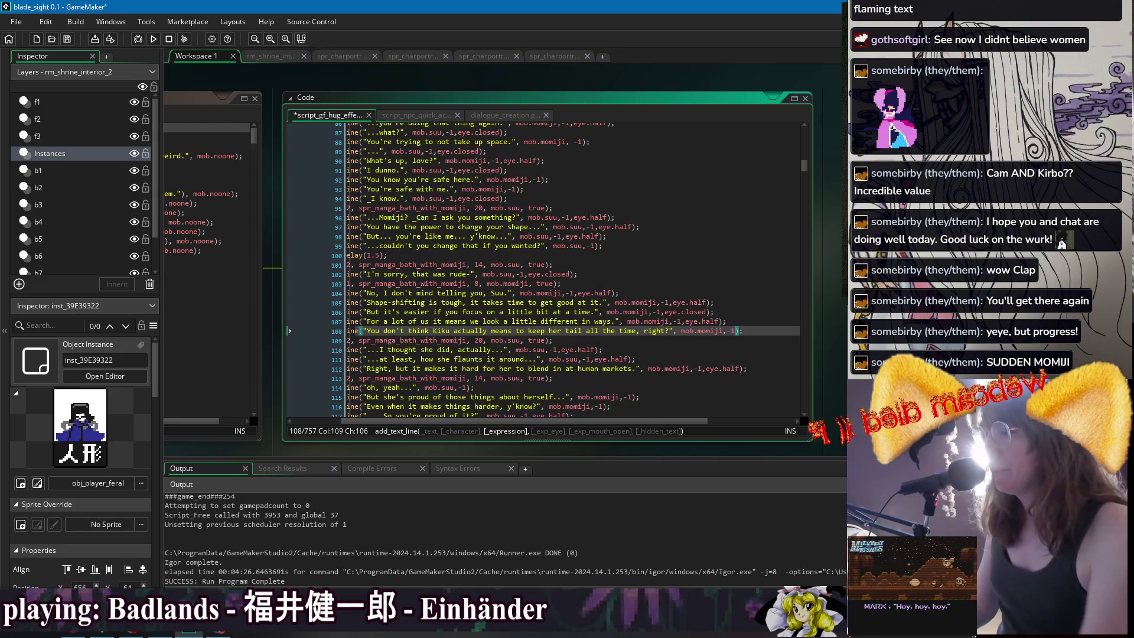
key("ctrl+s")
Return to line 108 and launch a new test build of the game.
left_click(716, 336)
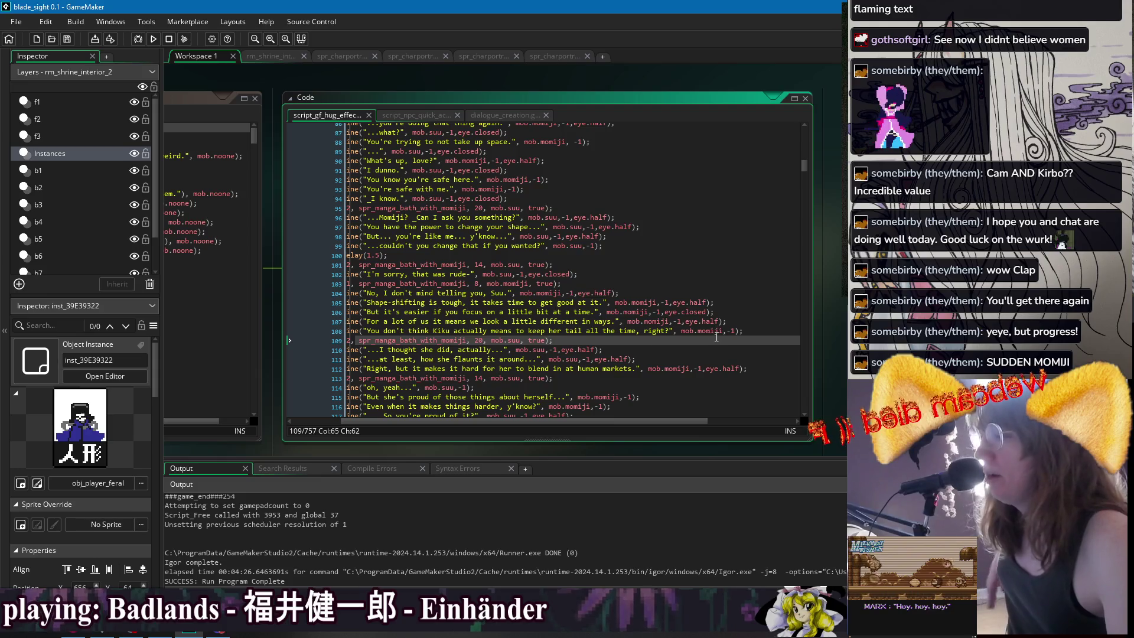
left_click(387, 331)
left_click(153, 38)
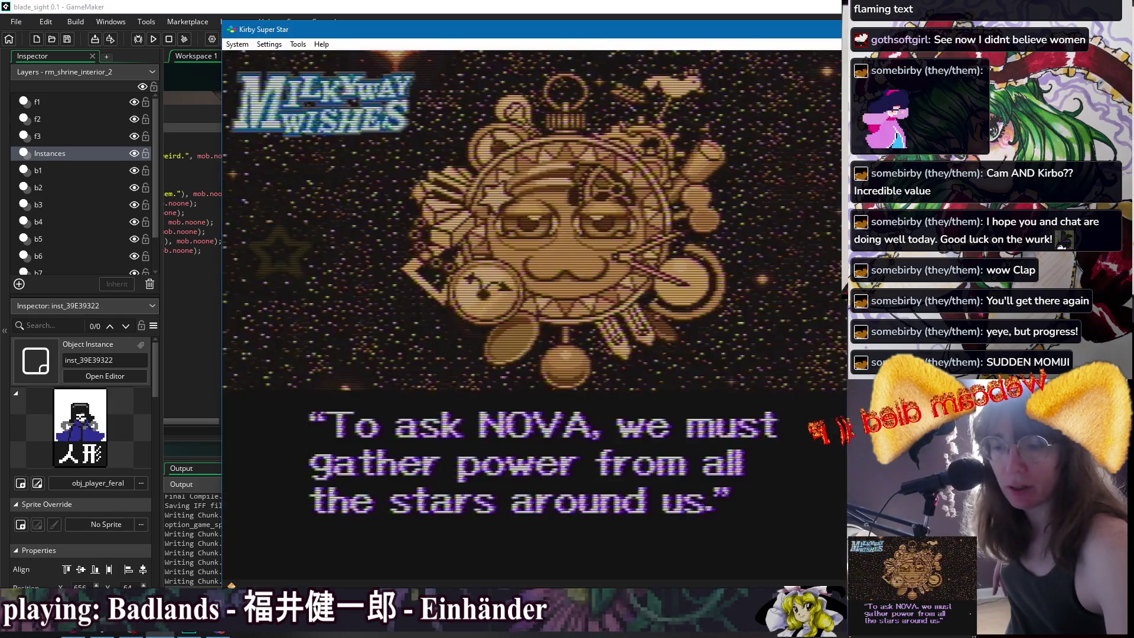
Switch the emulator's Output/Filter display filter to a different option, then return to GameMaker.
left_click(297, 44)
mouse_move(269, 45)
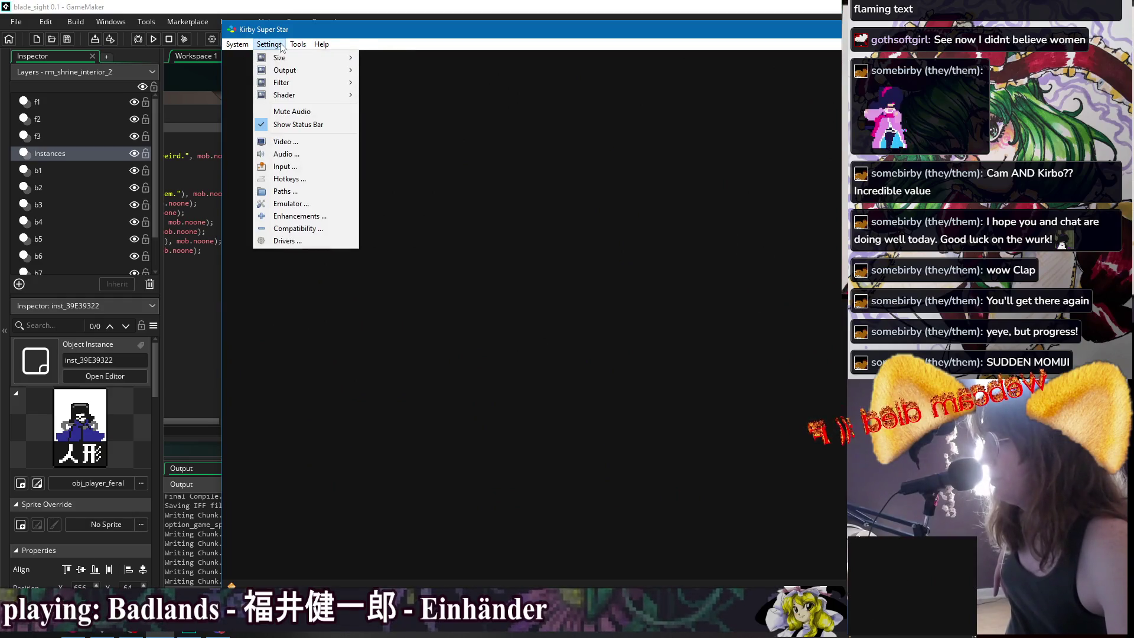
mouse_move(286, 82)
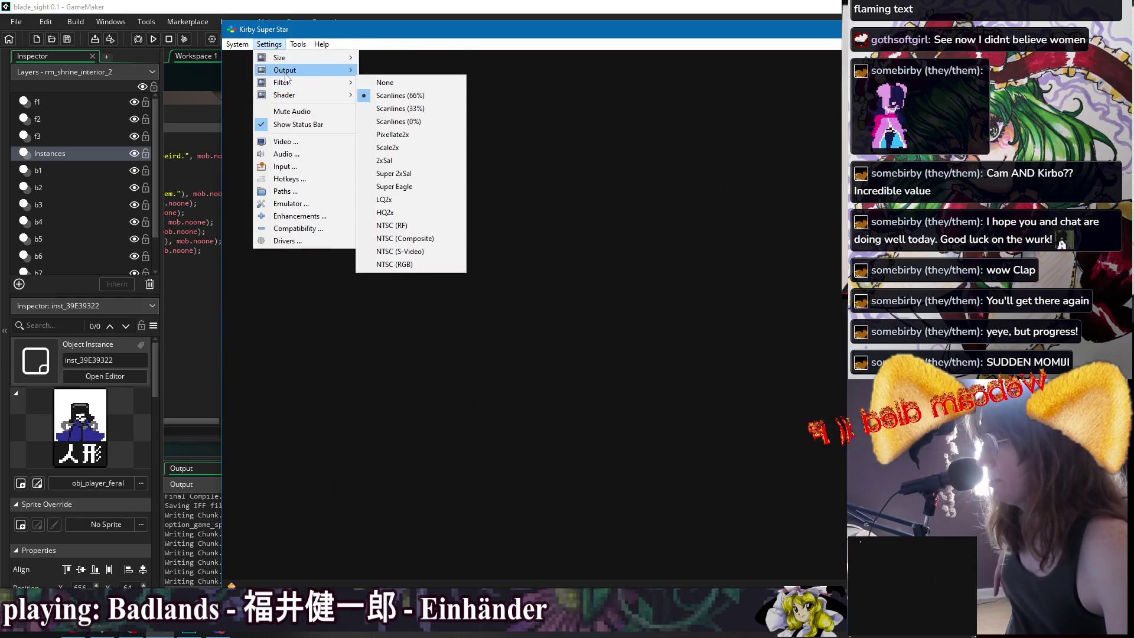
left_click(383, 83)
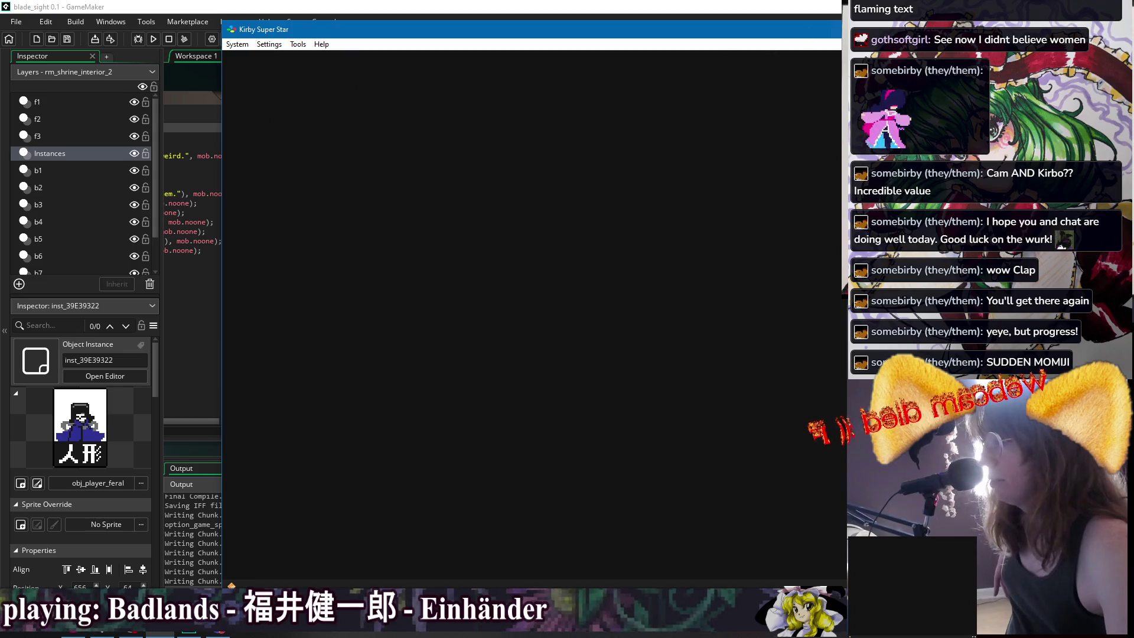
left_click(840, 5)
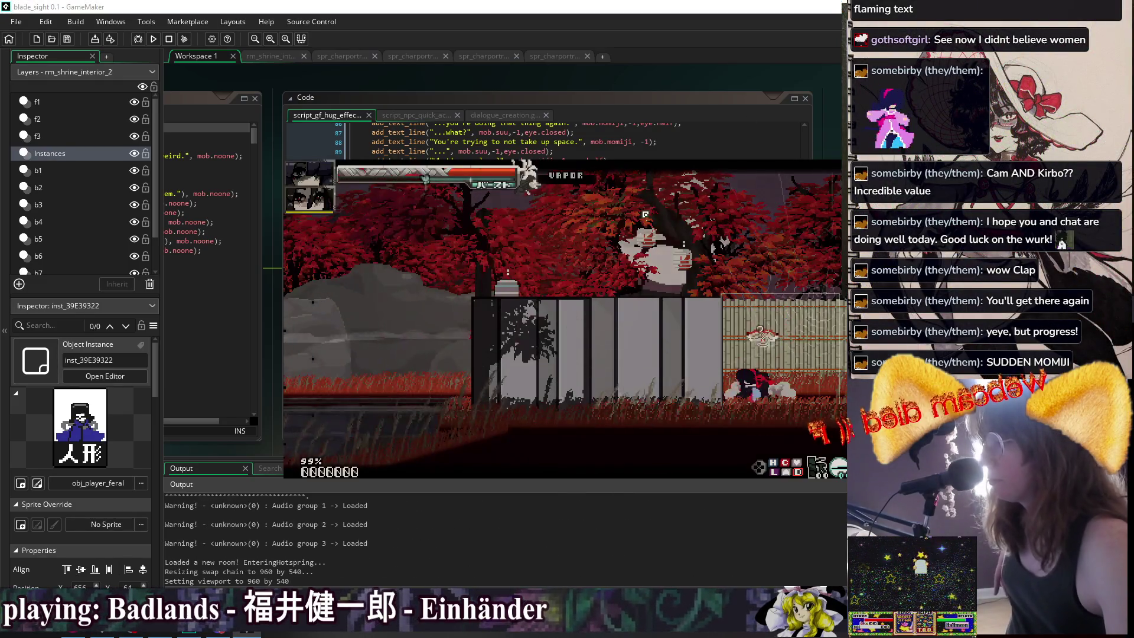
Walk left to Momiji, accept the 'Get undressed?' prompt, and pick Bath from her options.
key("Left")
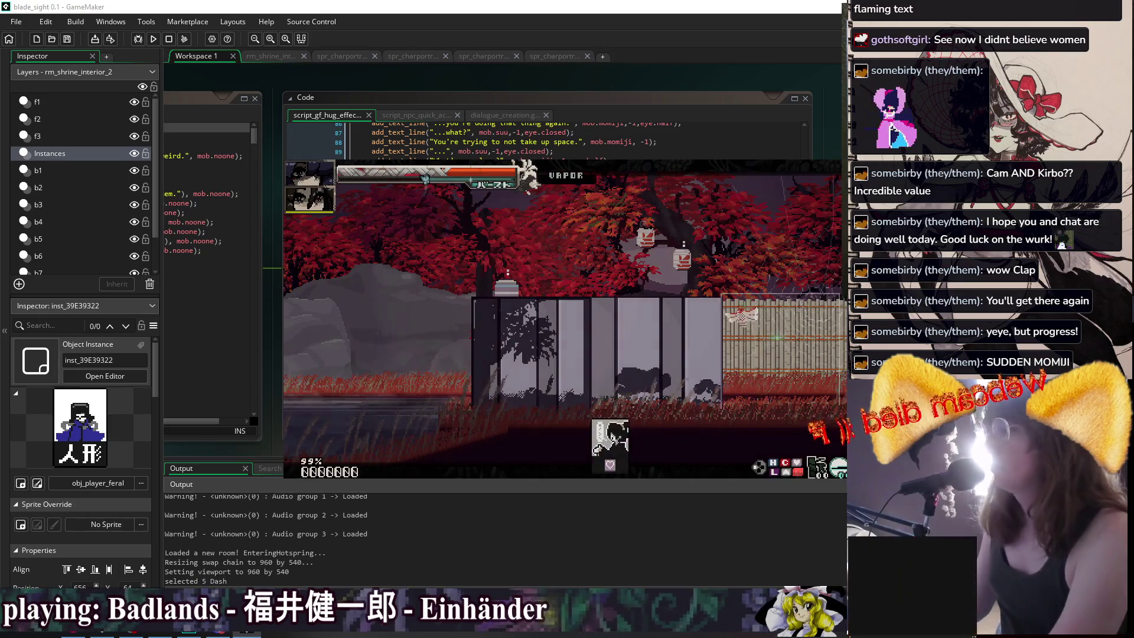
key("z")
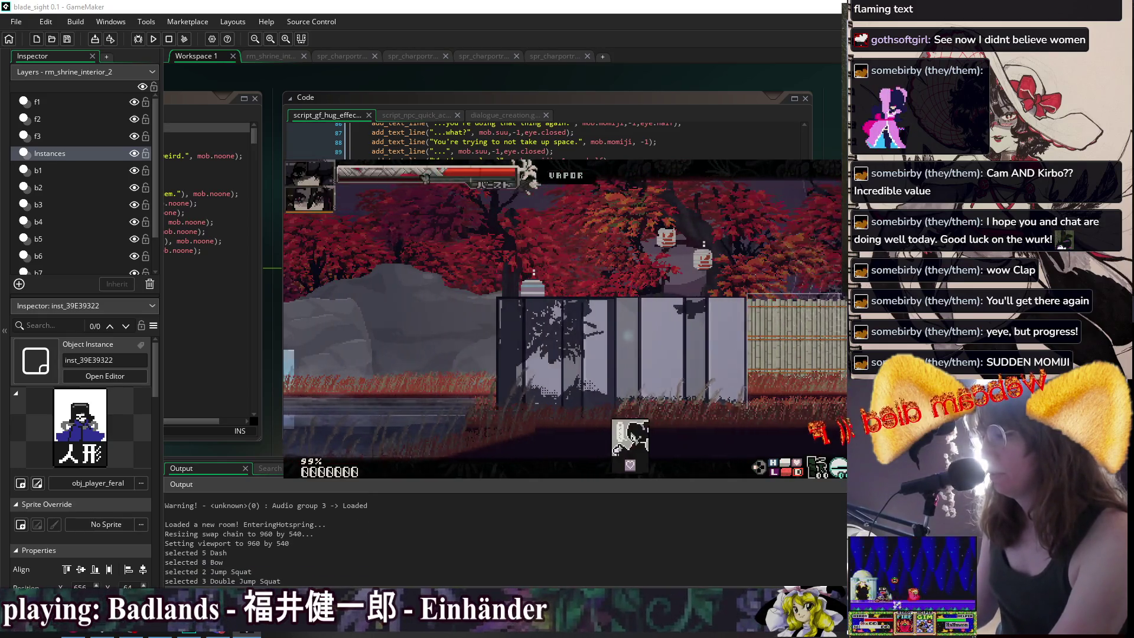
key("Left")
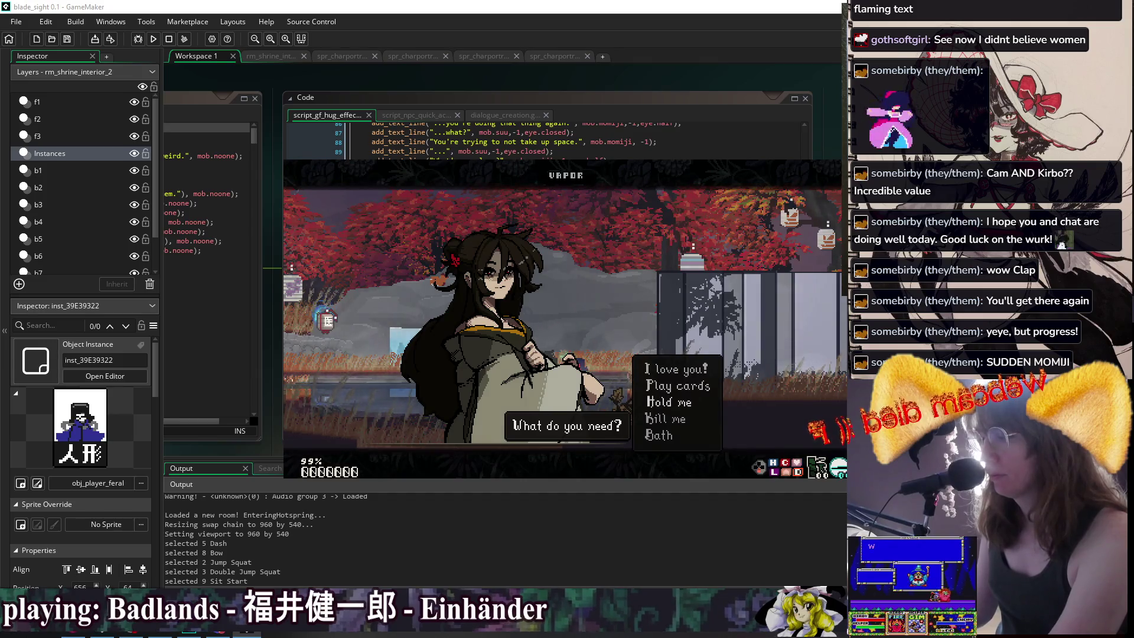
key("Up")
key("Return")
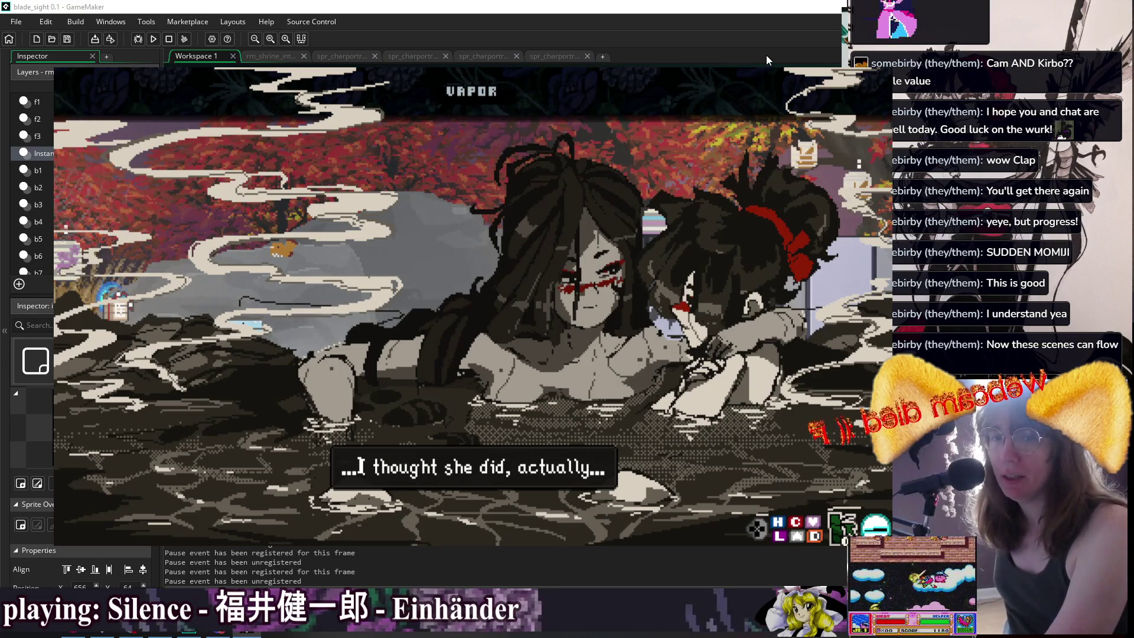
Step through the bath dialogue past "...So you're proud of it?" to the reply "In a sense.".
key("space")
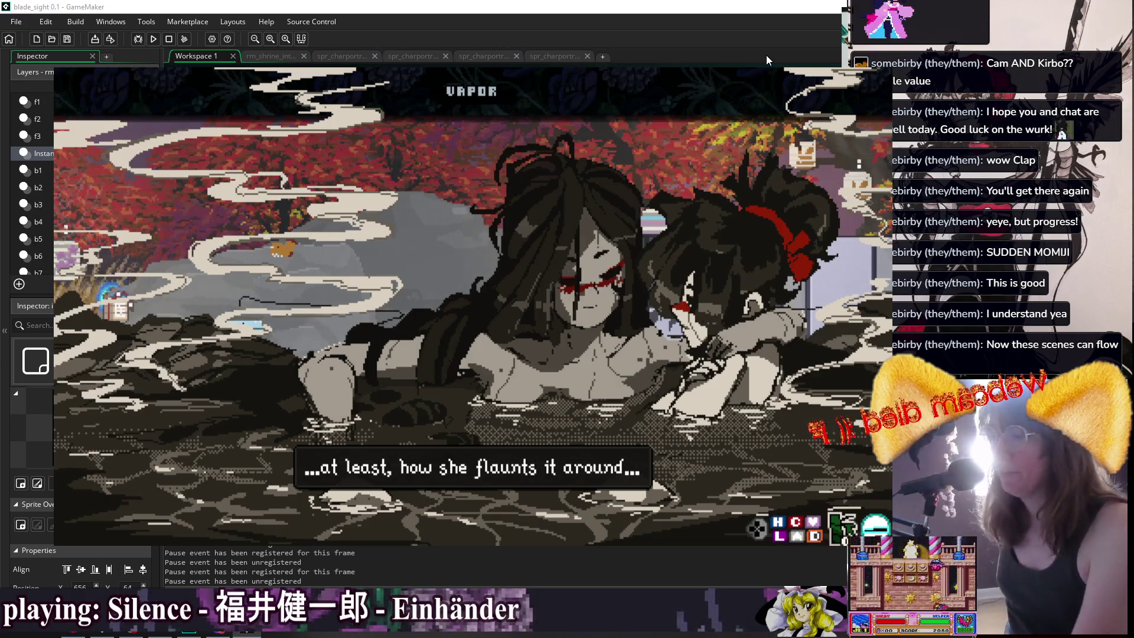
key("space")
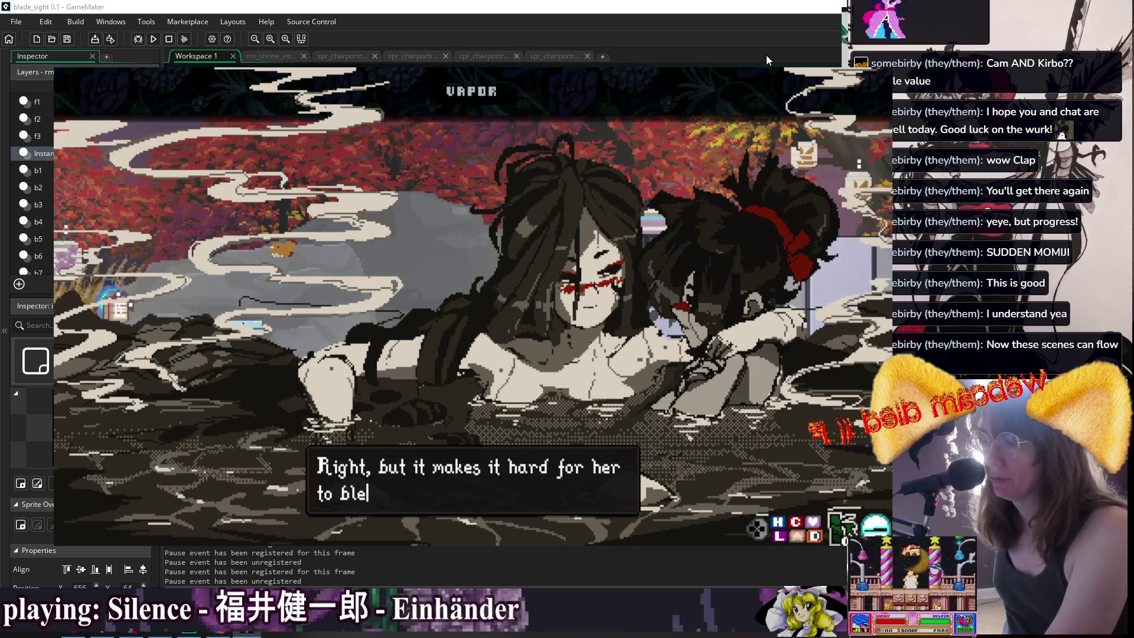
key("space")
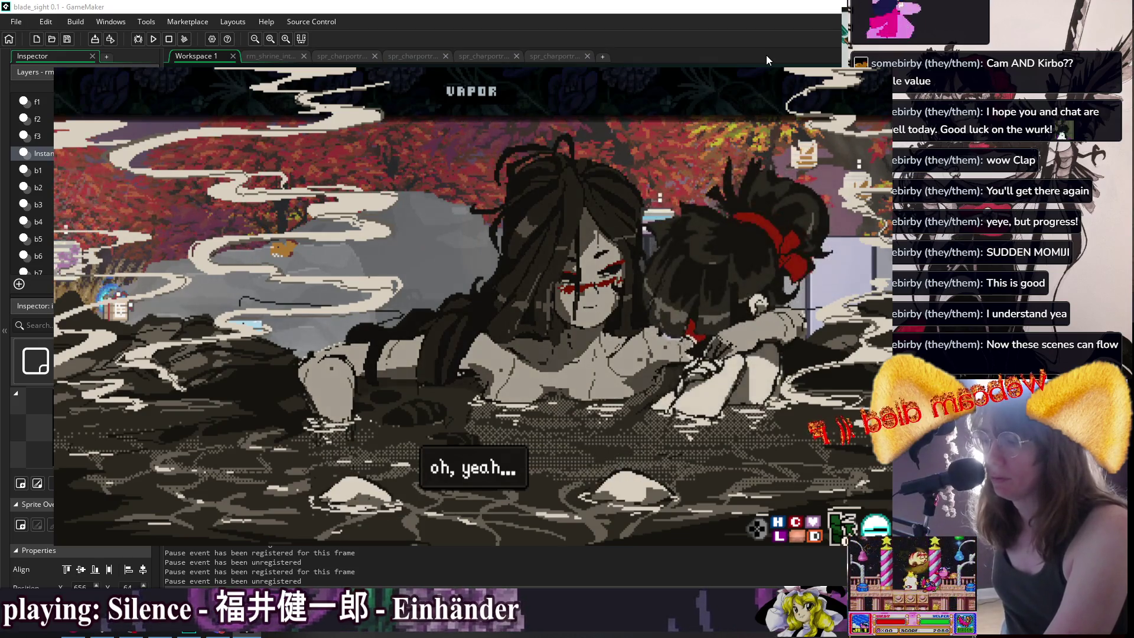
key("space")
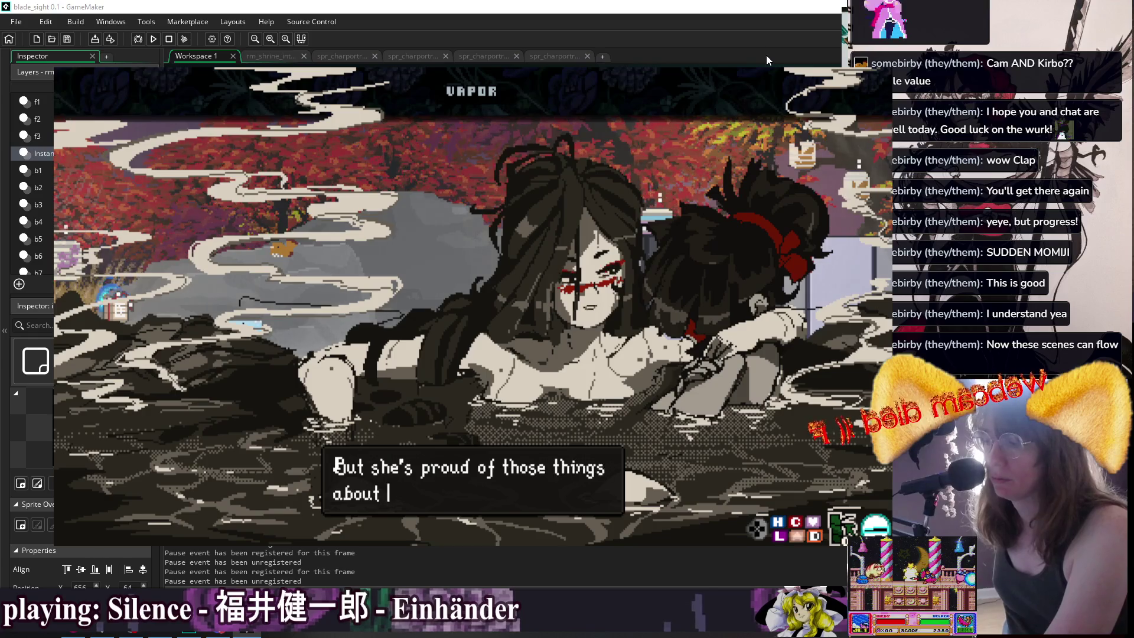
key("space")
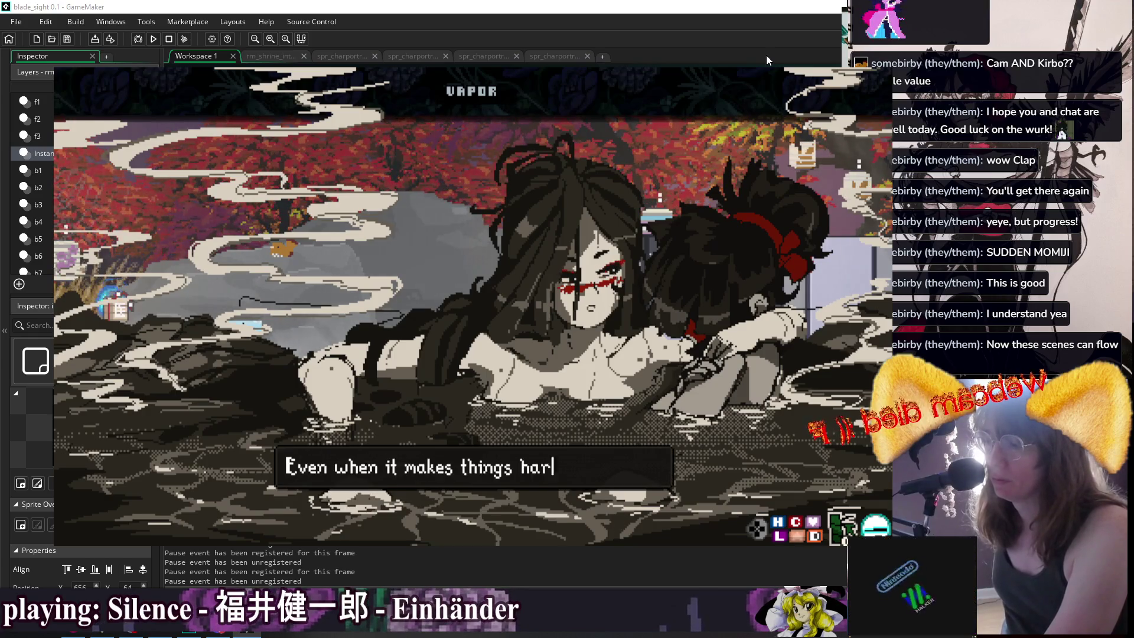
key("space")
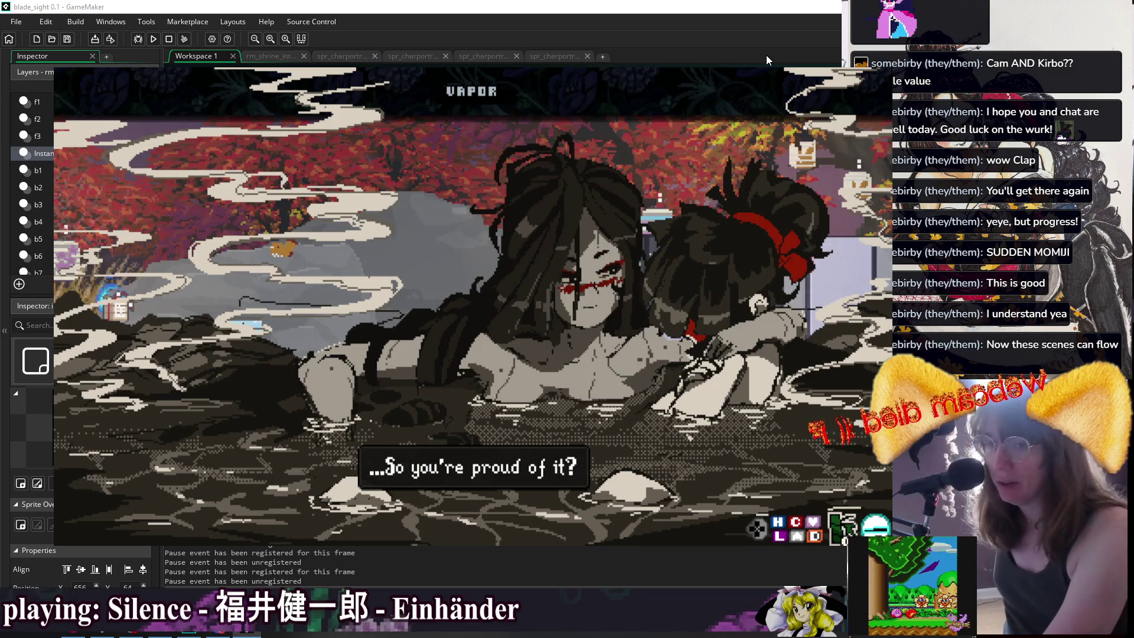
key("Return")
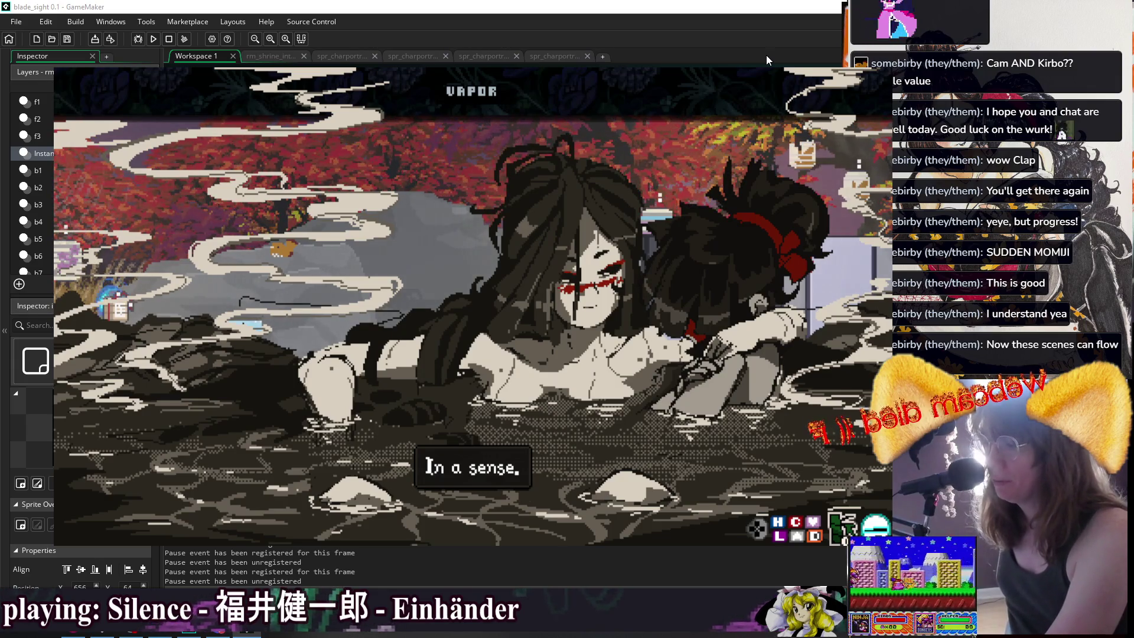
Advance the bath dialogue through "Your voice is pretty" and "Your heart is beautiful, Suu" to the end.
key("Return")
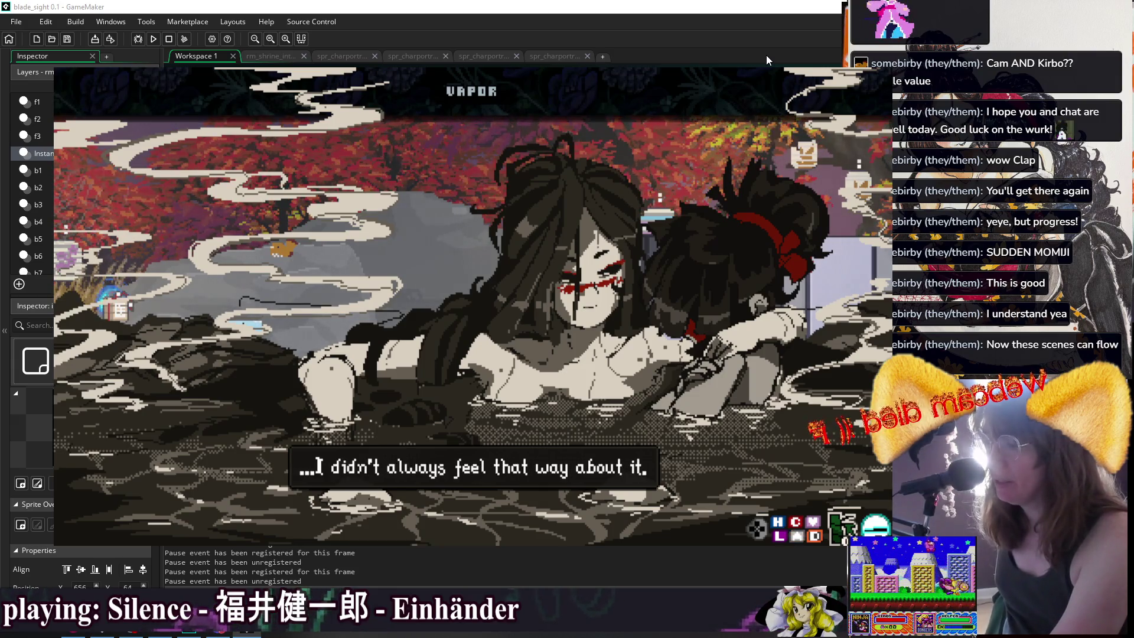
key("Return")
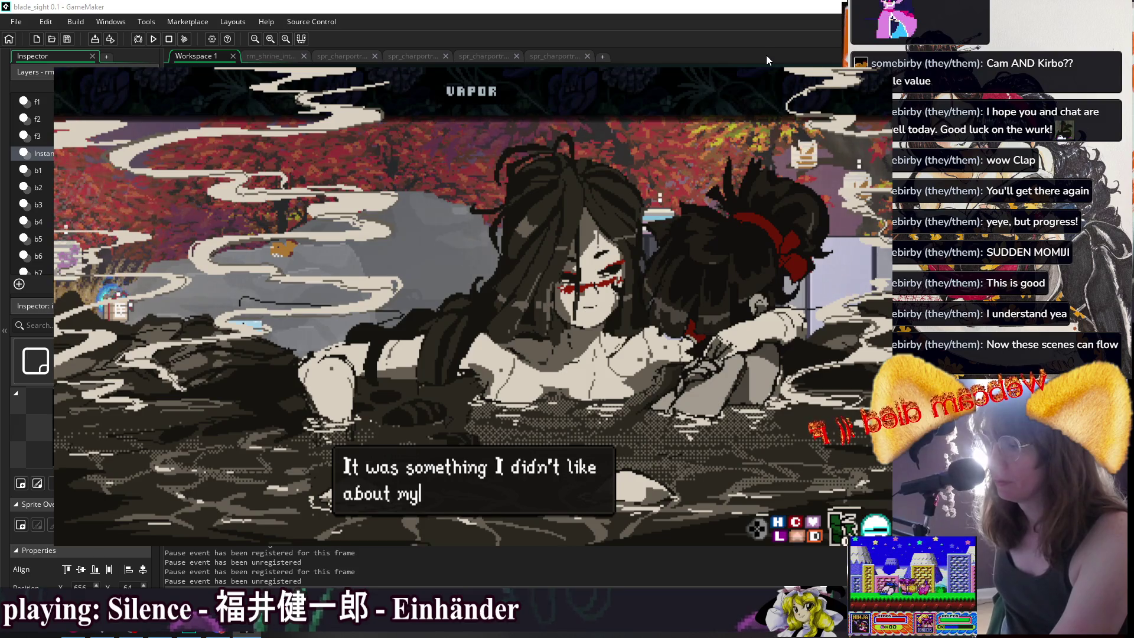
key("Return")
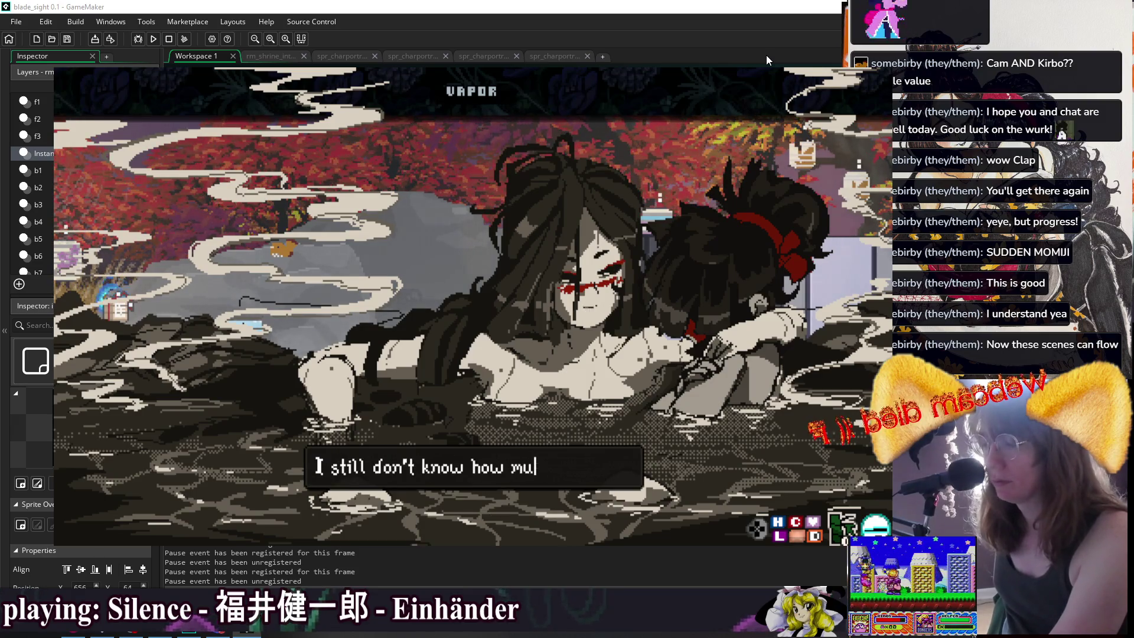
key("Return")
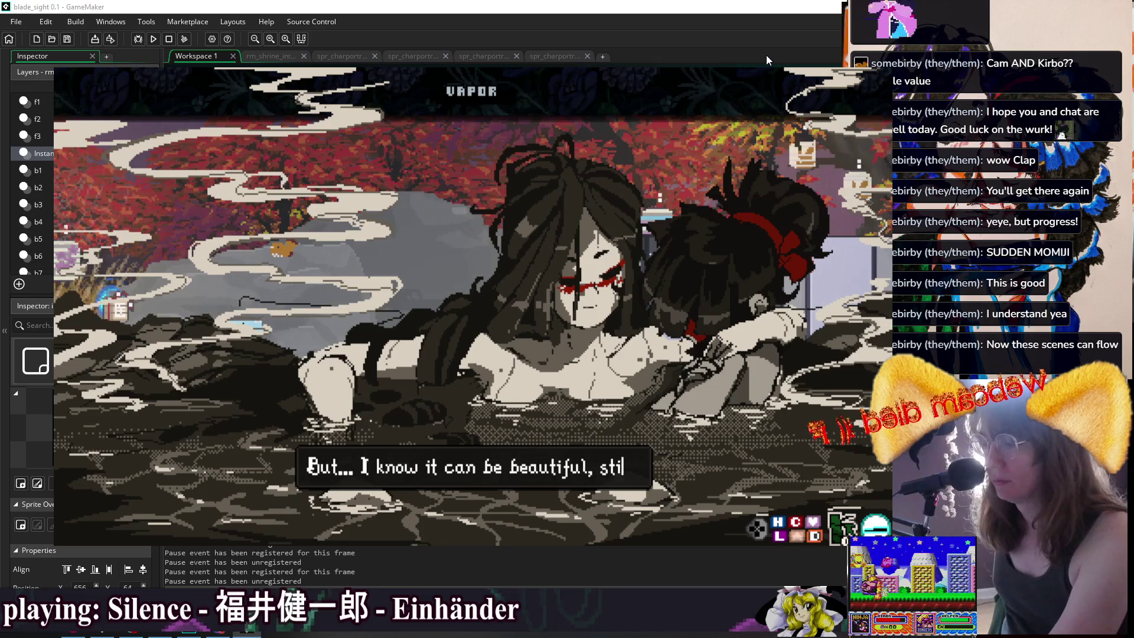
key("Return")
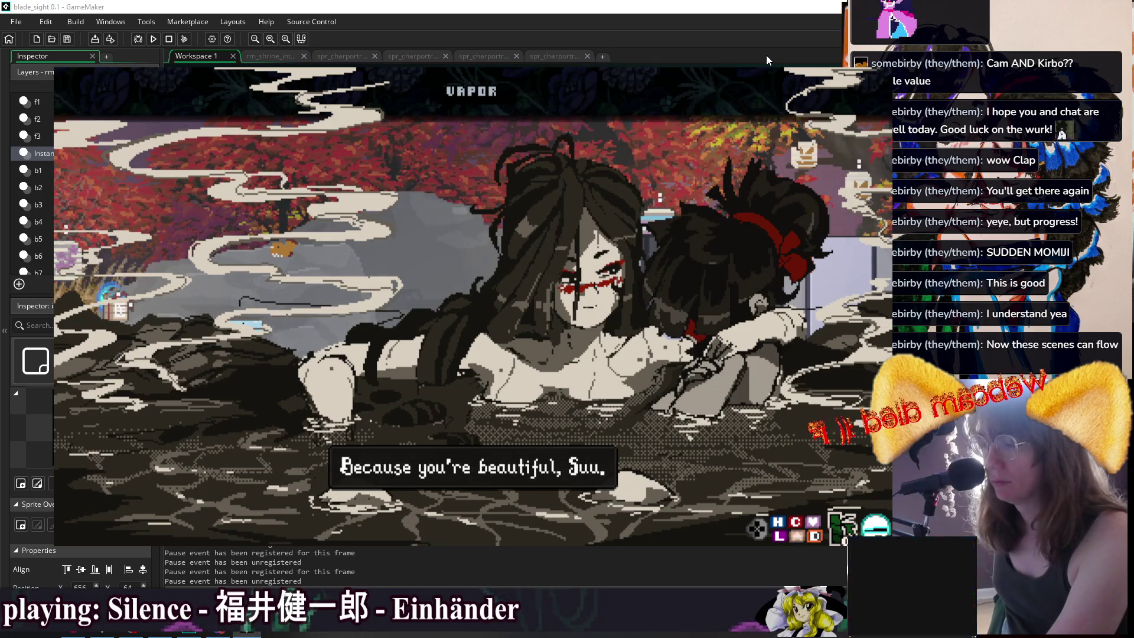
key("Return")
key("Return")
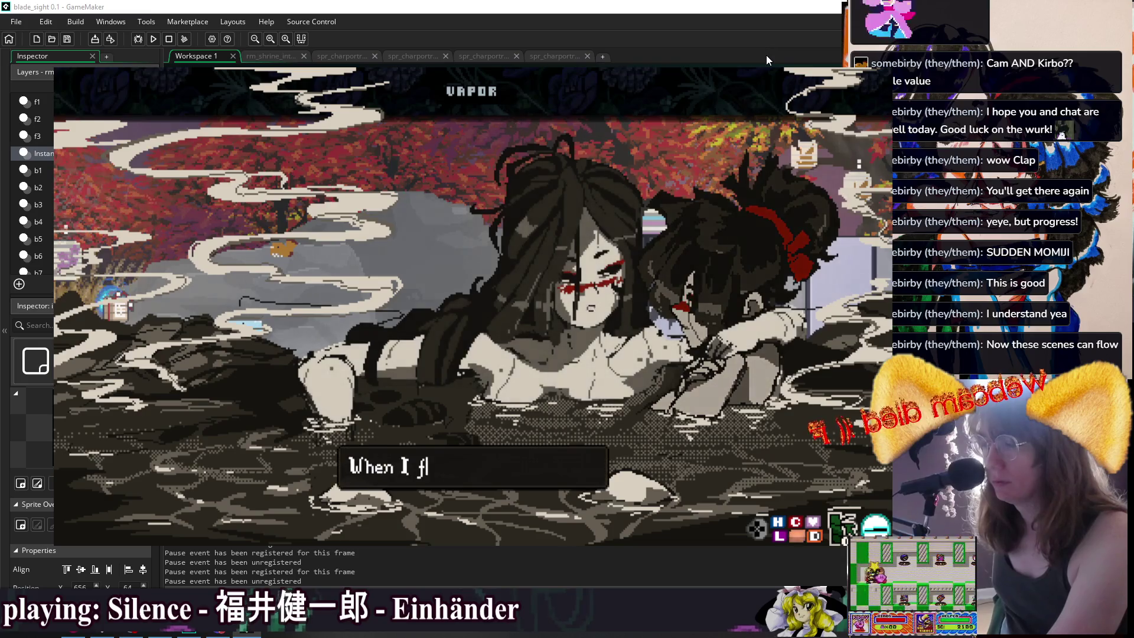
key("Return")
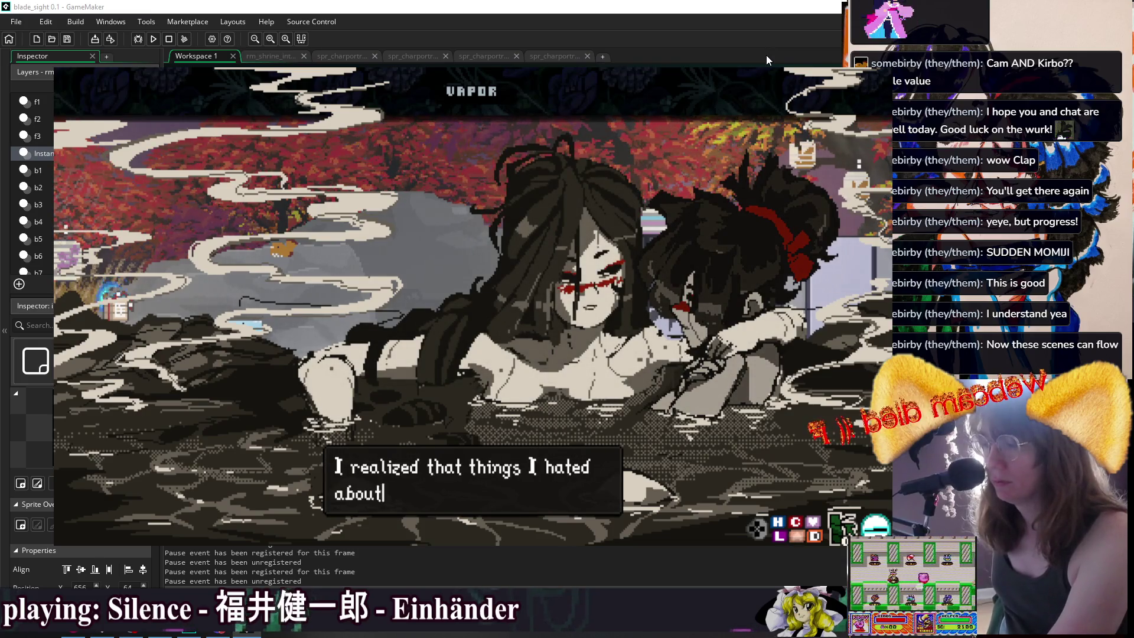
key("Return")
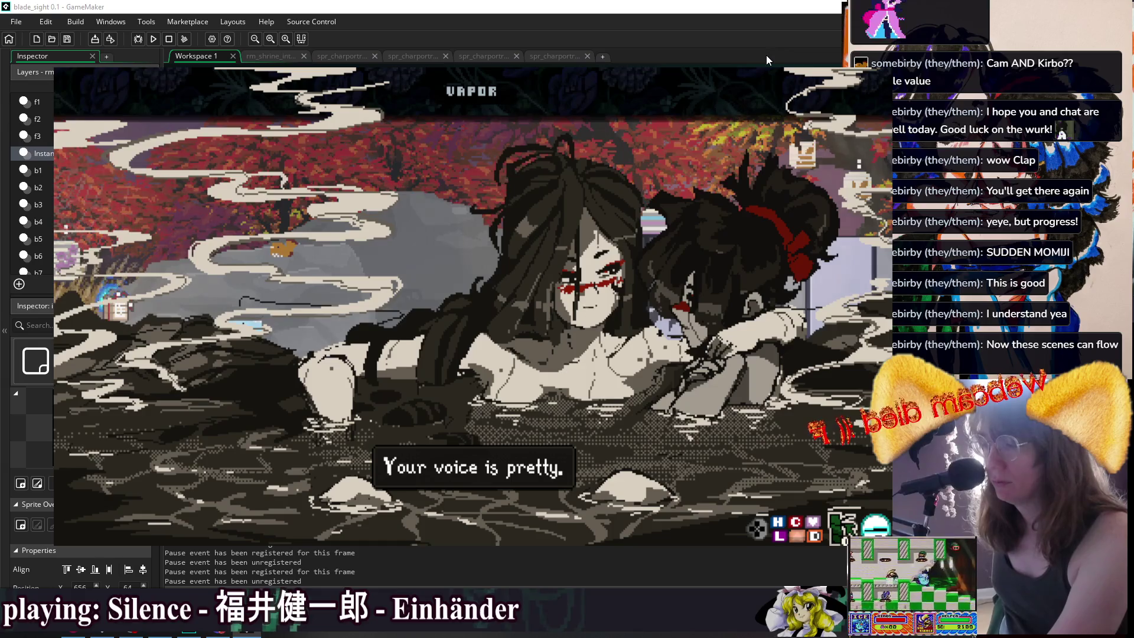
key("Return")
key("Return")
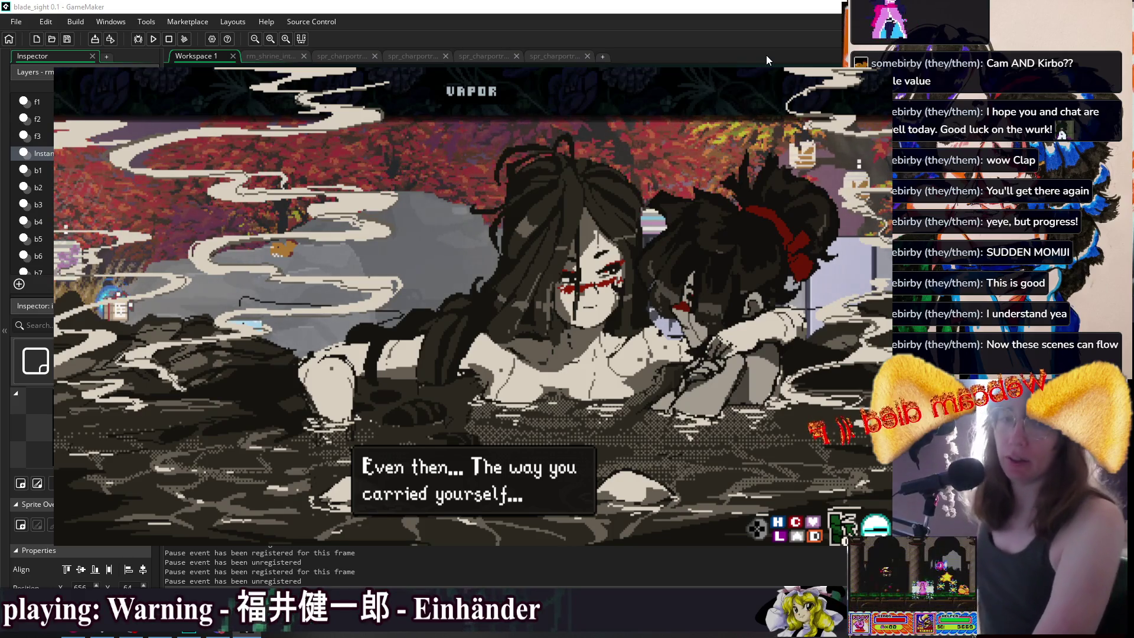
key("Return")
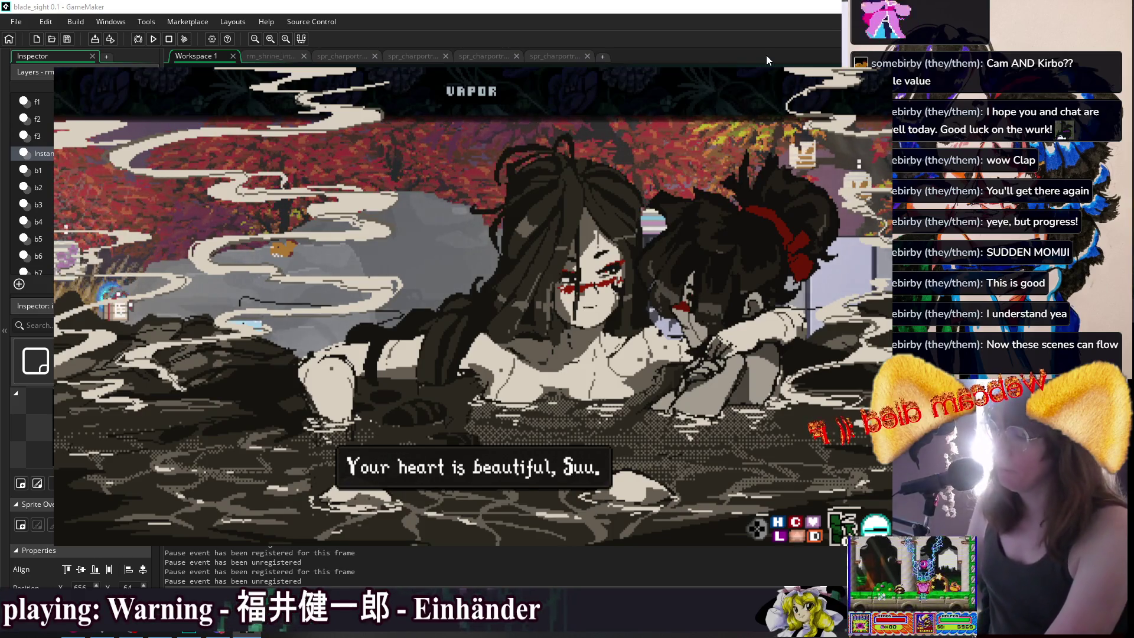
key("Return")
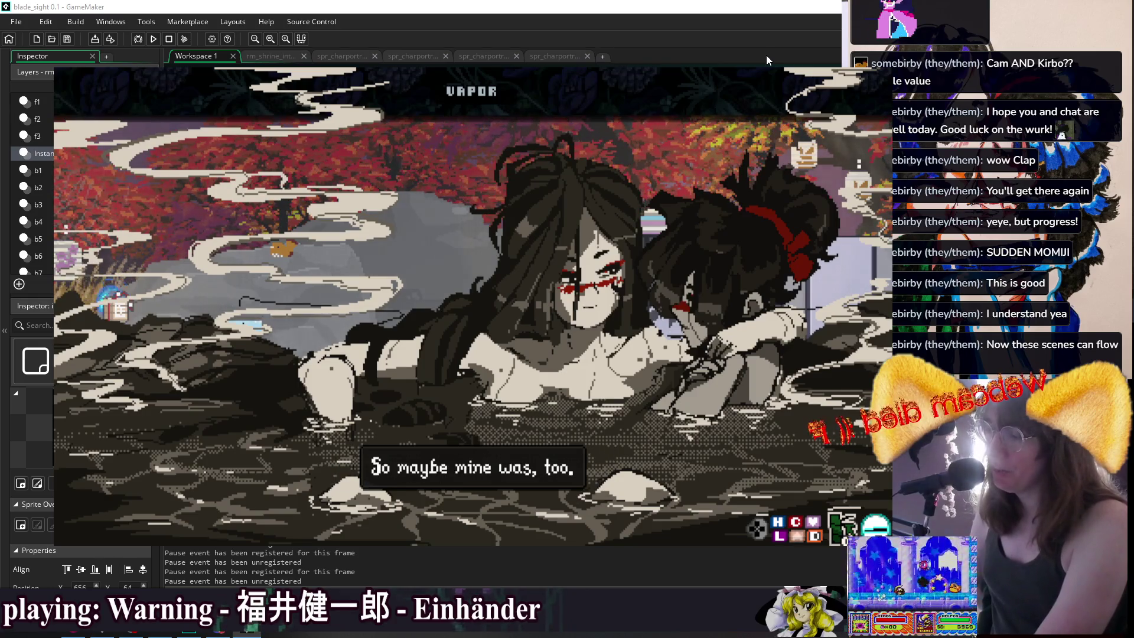
key("Return")
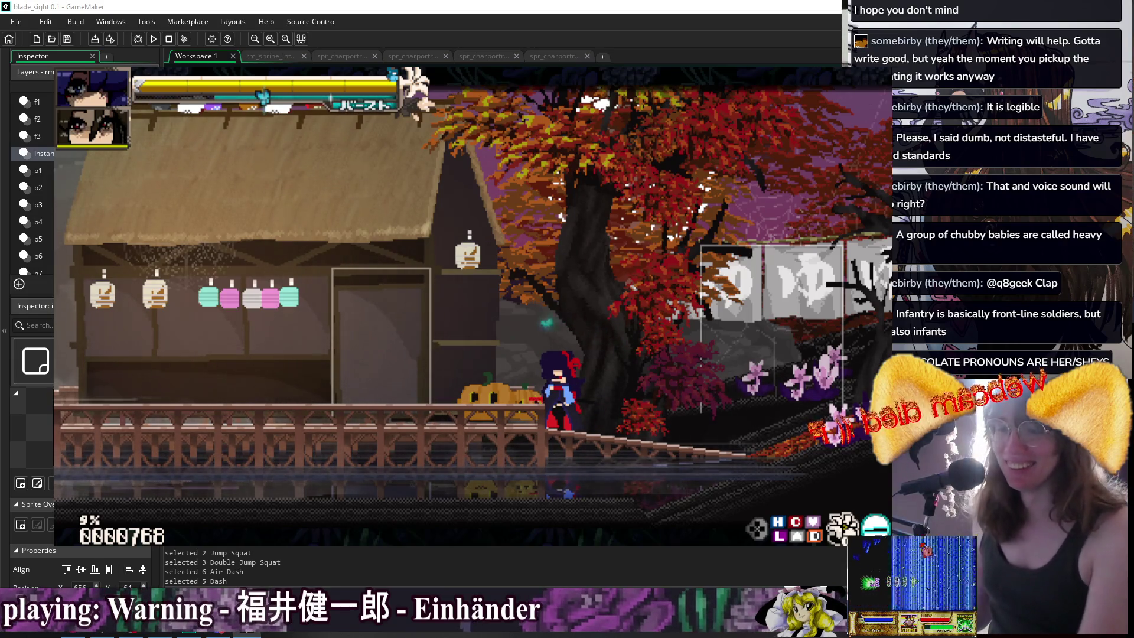
Crouch, walk left, then jump and dash onto the roof with a midair katana attack.
key("Down")
key("Left")
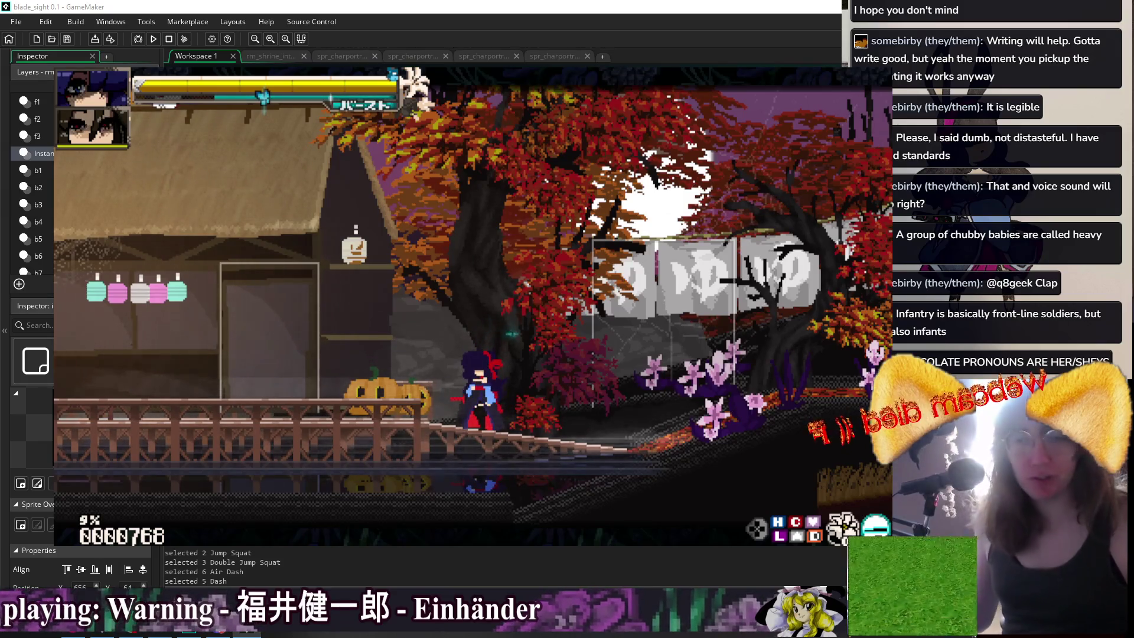
key("space")
key("space")
key("shift")
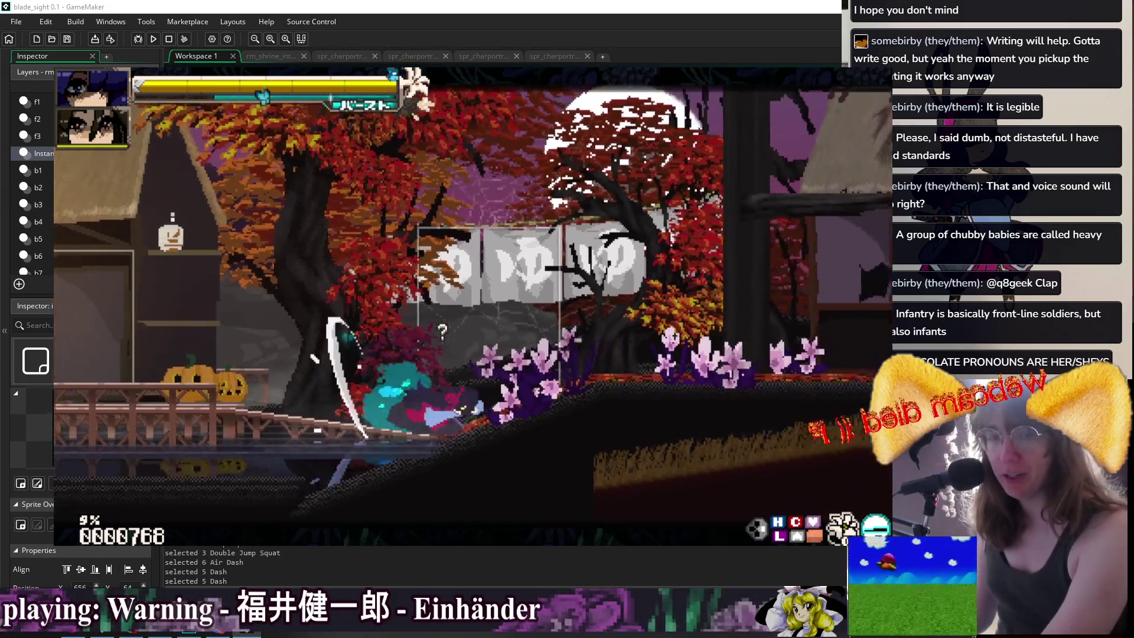
key("shift")
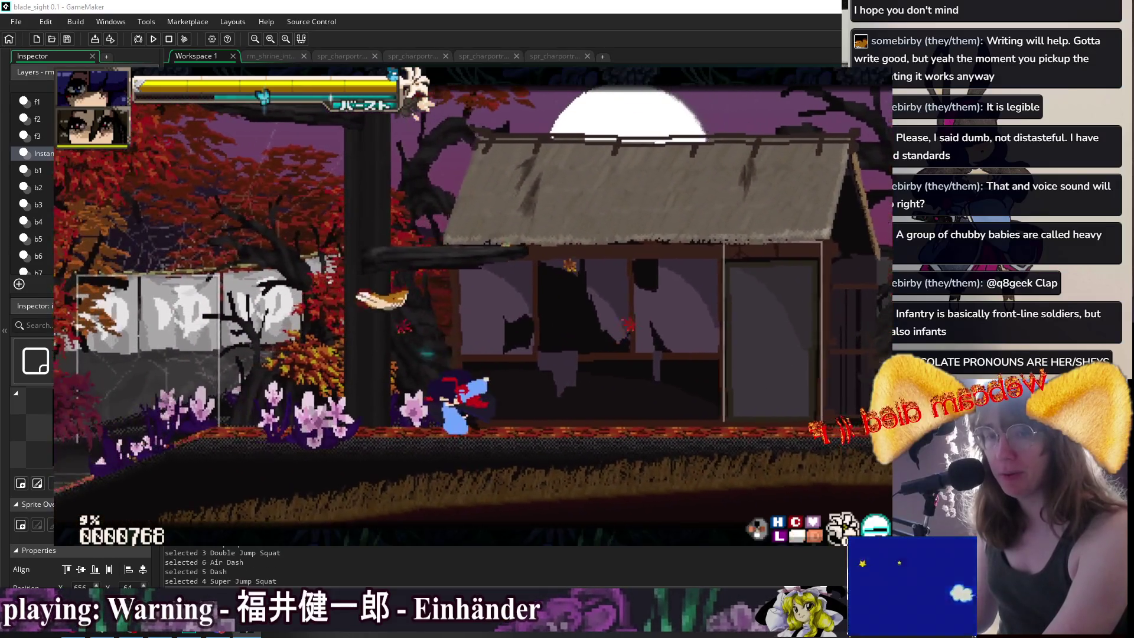
key("space")
key("space")
key("space")
key("shift")
key("x")
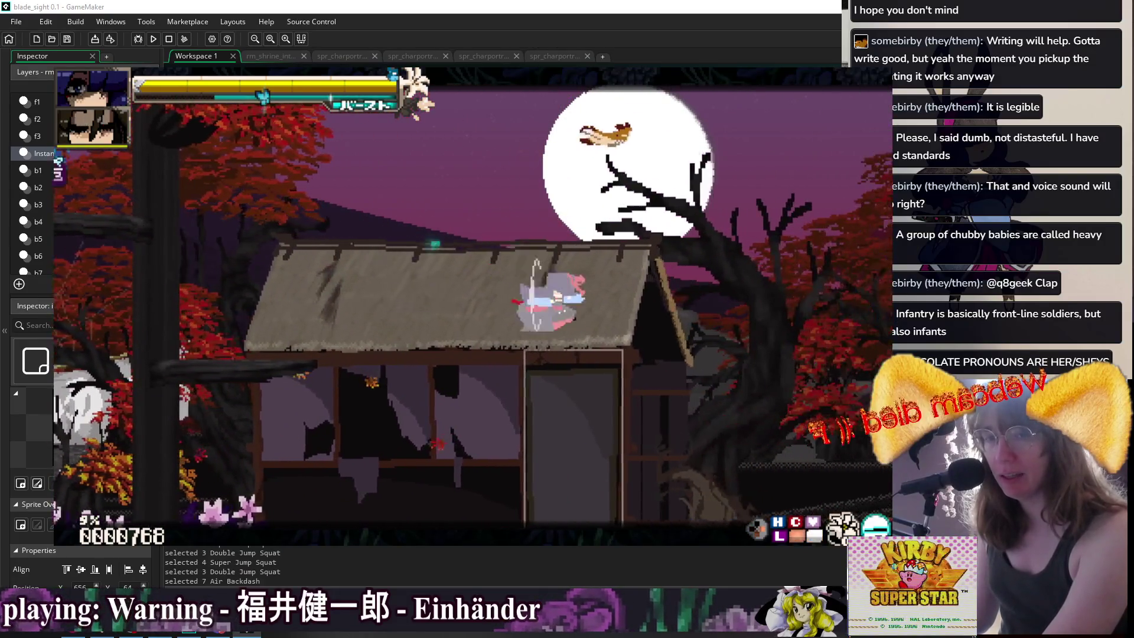
Dash and super-jump toward the moon, then dash right into the hot spring room.
key("space")
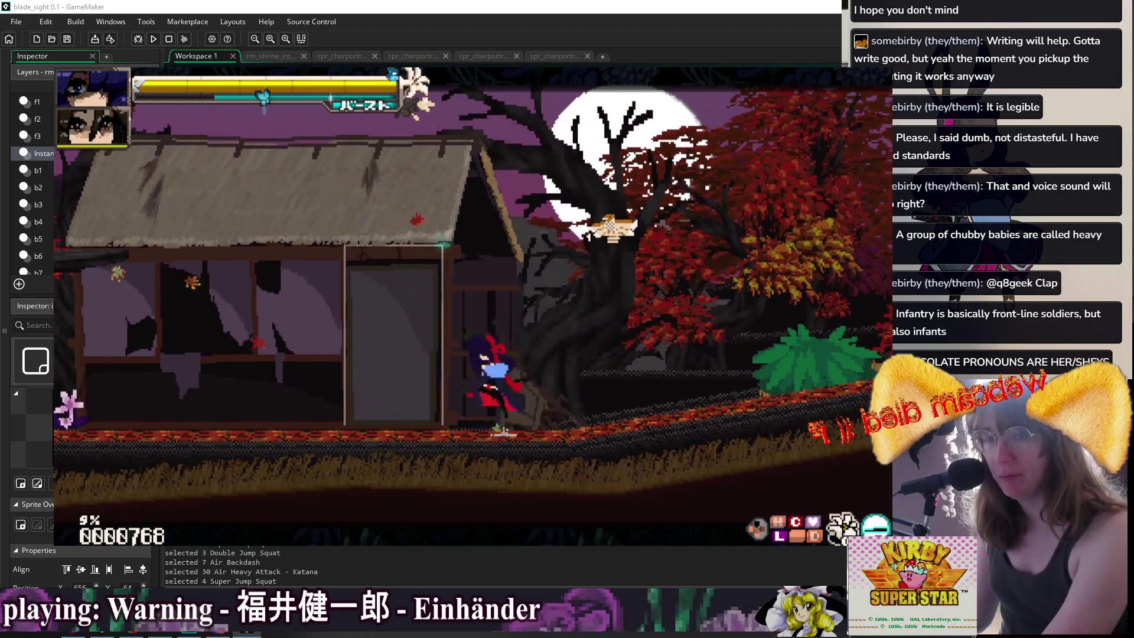
key("shift")
key("x")
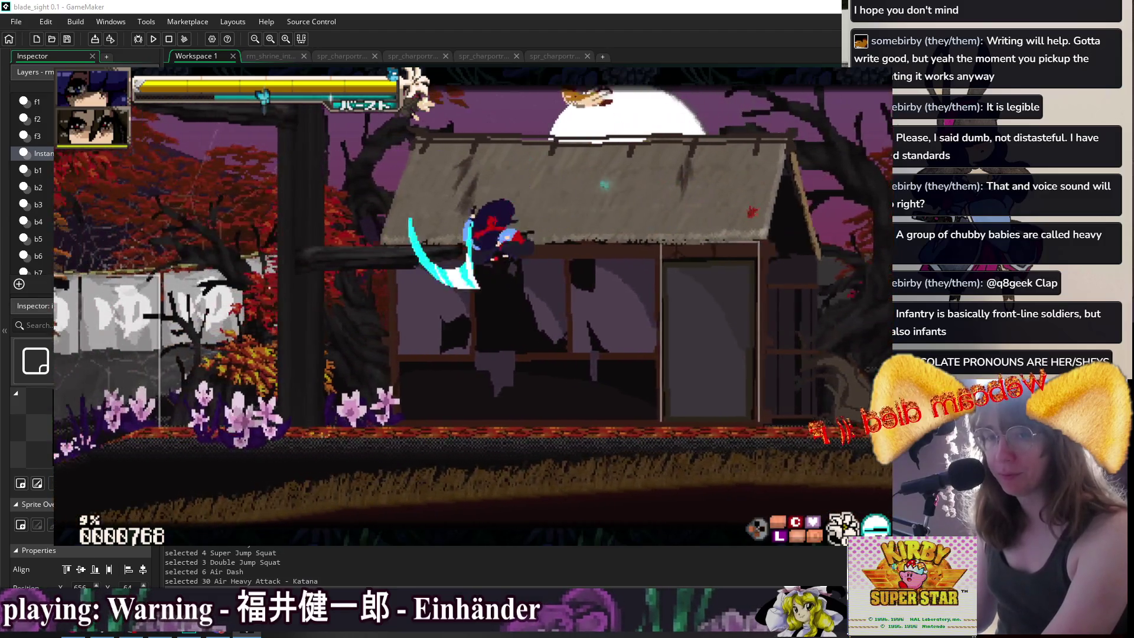
key("space")
key("space")
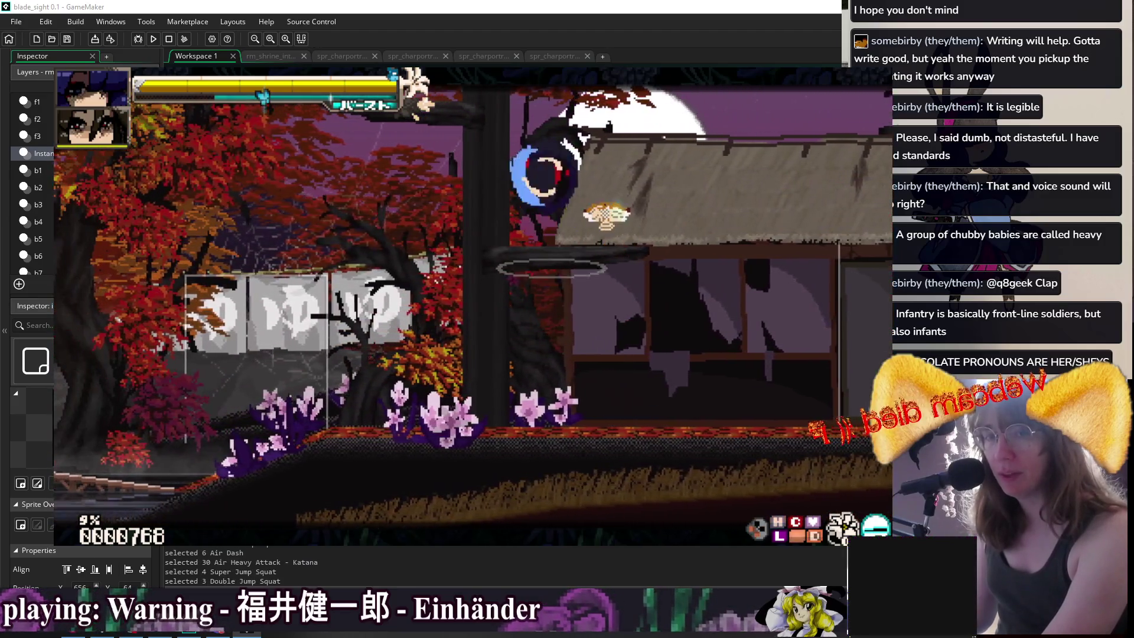
key("space")
key("space")
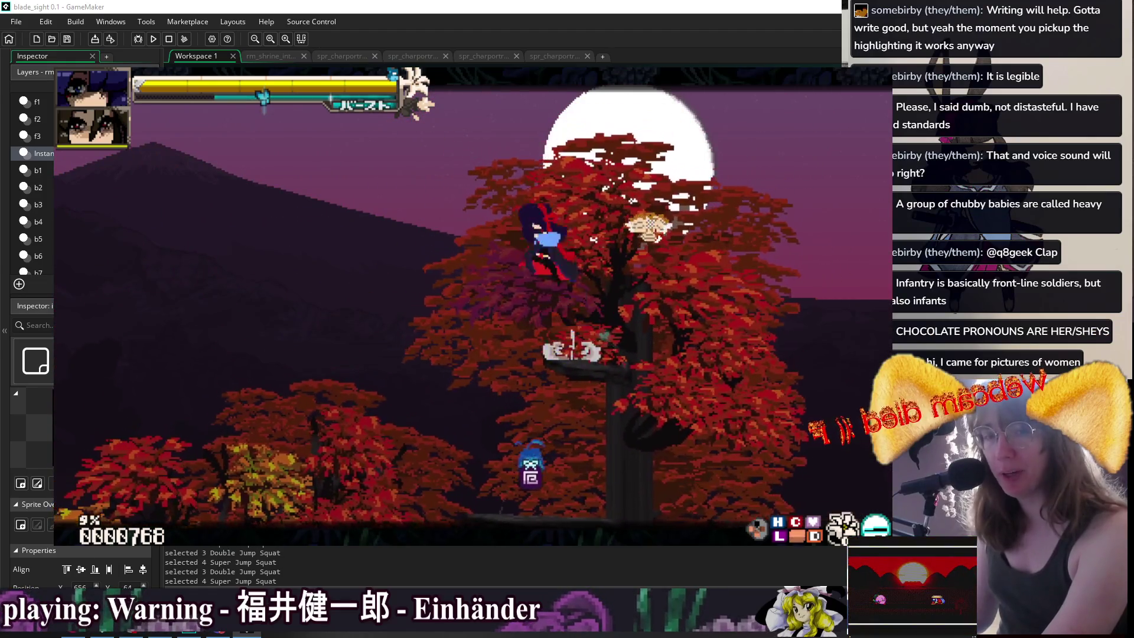
key("space")
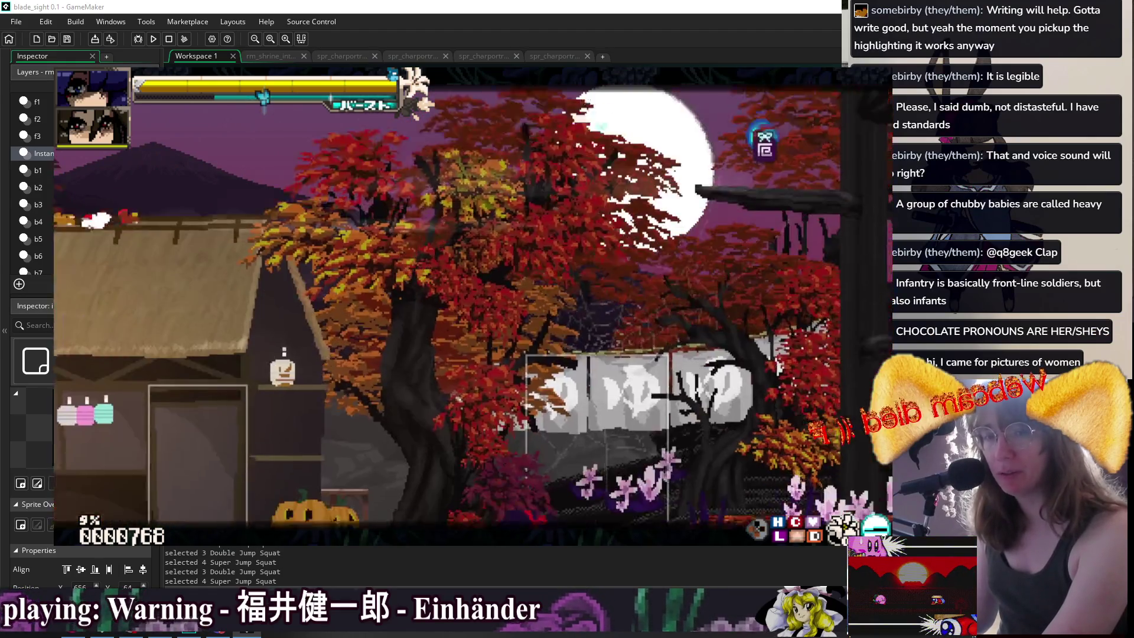
key("shift")
key("shift")
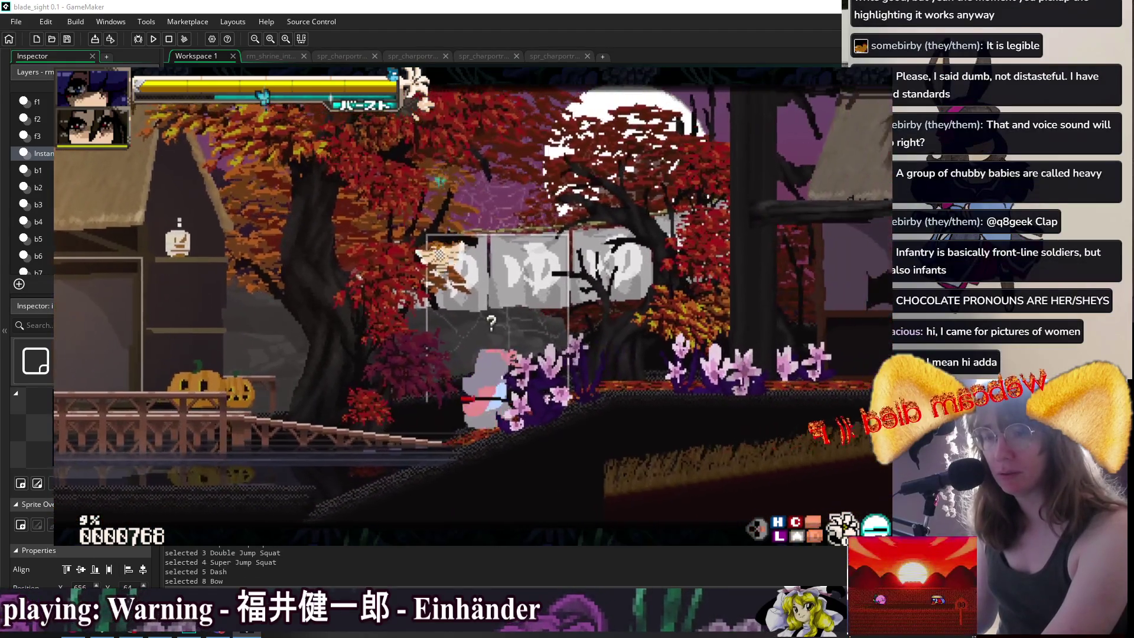
key("Left")
key("space")
key("space")
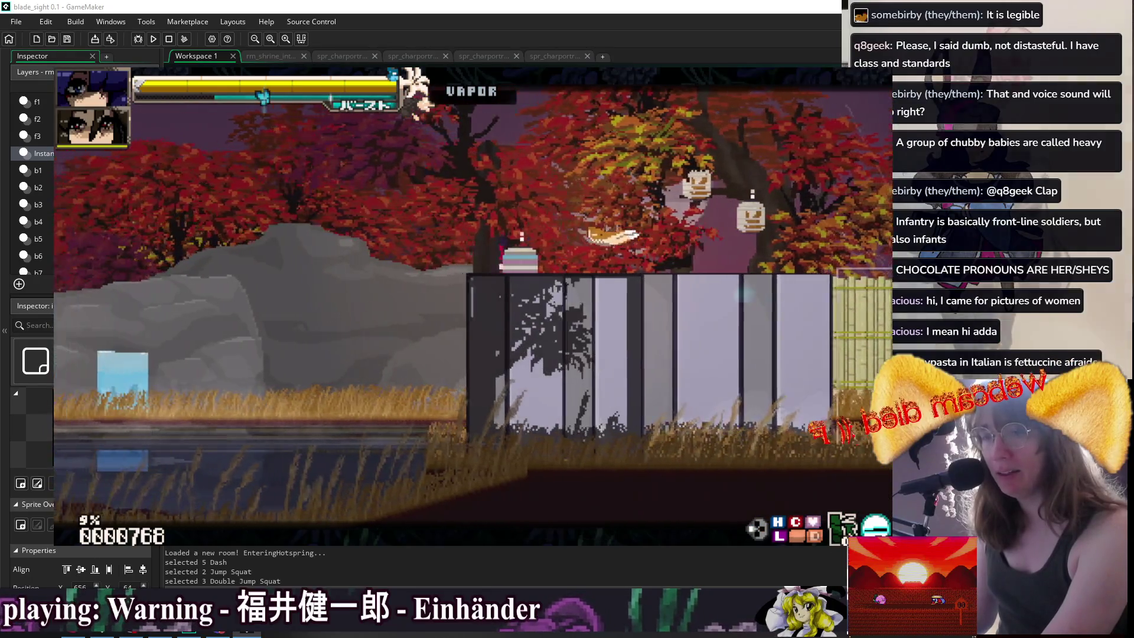
Sit with Momiji, choose Bath, advance the opening line, then quit the game with Escape.
key("Down")
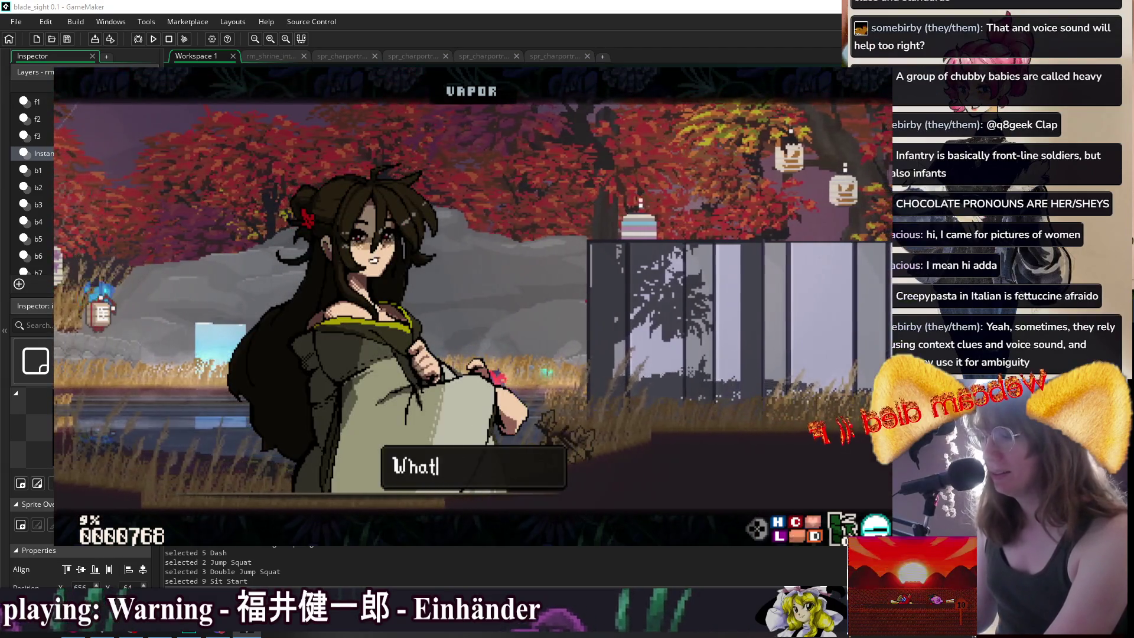
key("Up")
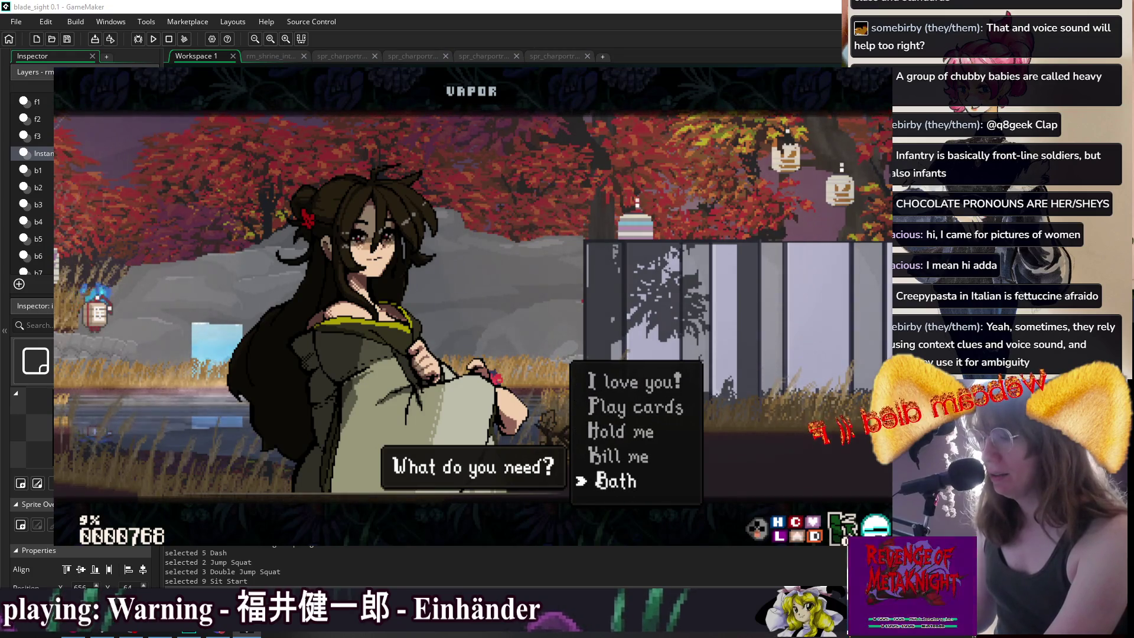
key("z")
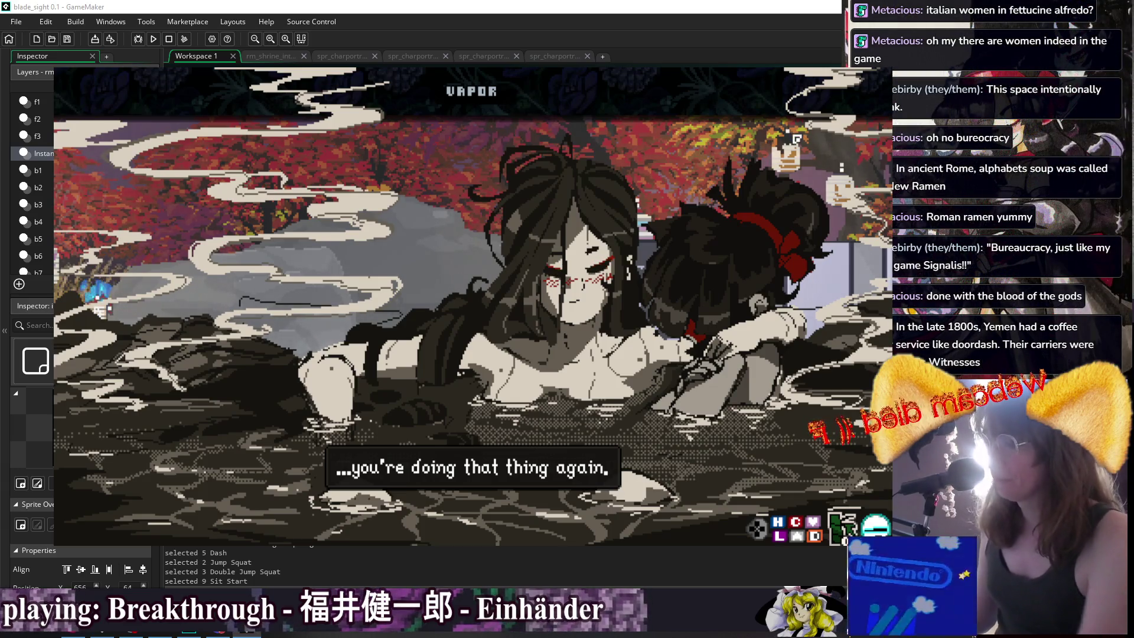
key("z")
key("z")
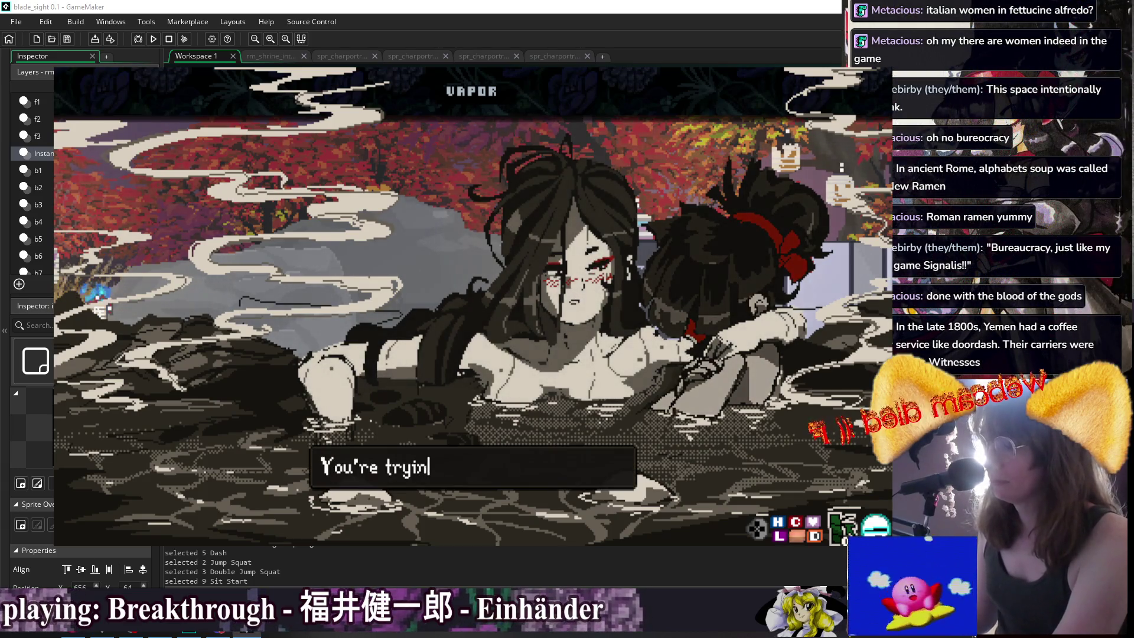
key("Escape")
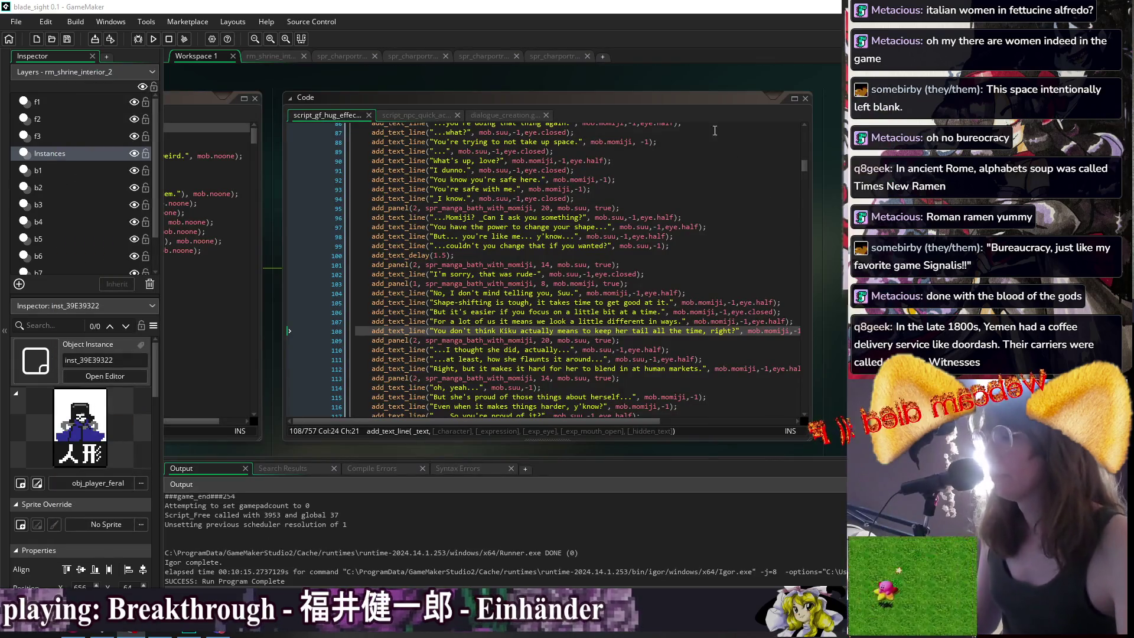
Scroll the script up to character_event_momiji_gf_killplayer near line 36.
scroll(714, 227, "up", 6)
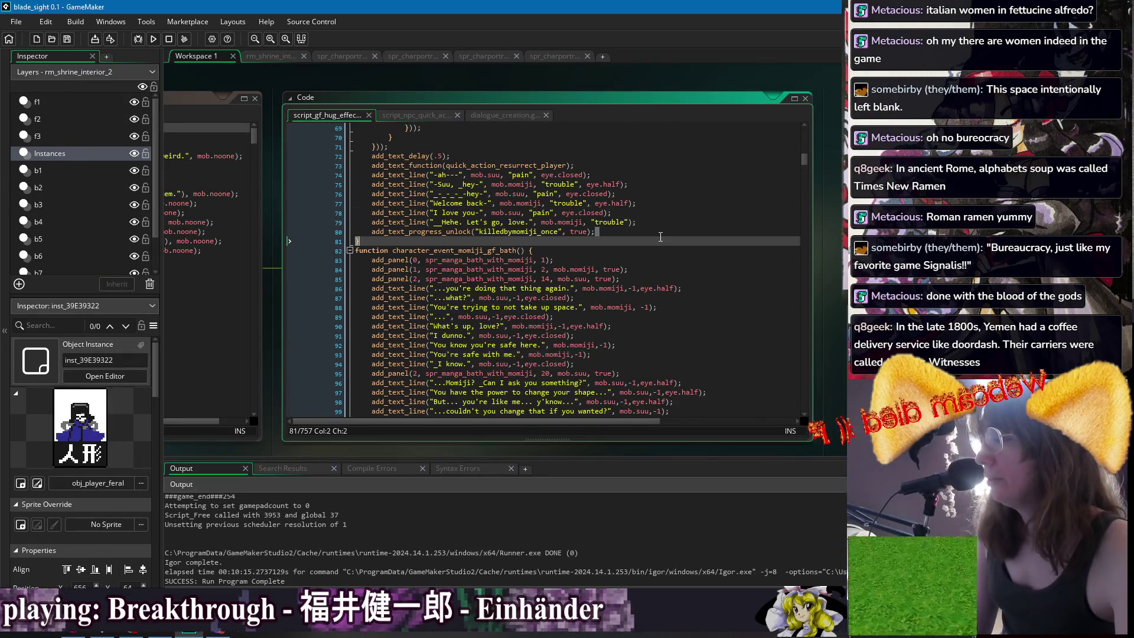
scroll(658, 228, "down", 5)
left_click(702, 300)
scroll(702, 300, "up", 5)
left_click(624, 250)
scroll(559, 209, "up", 13)
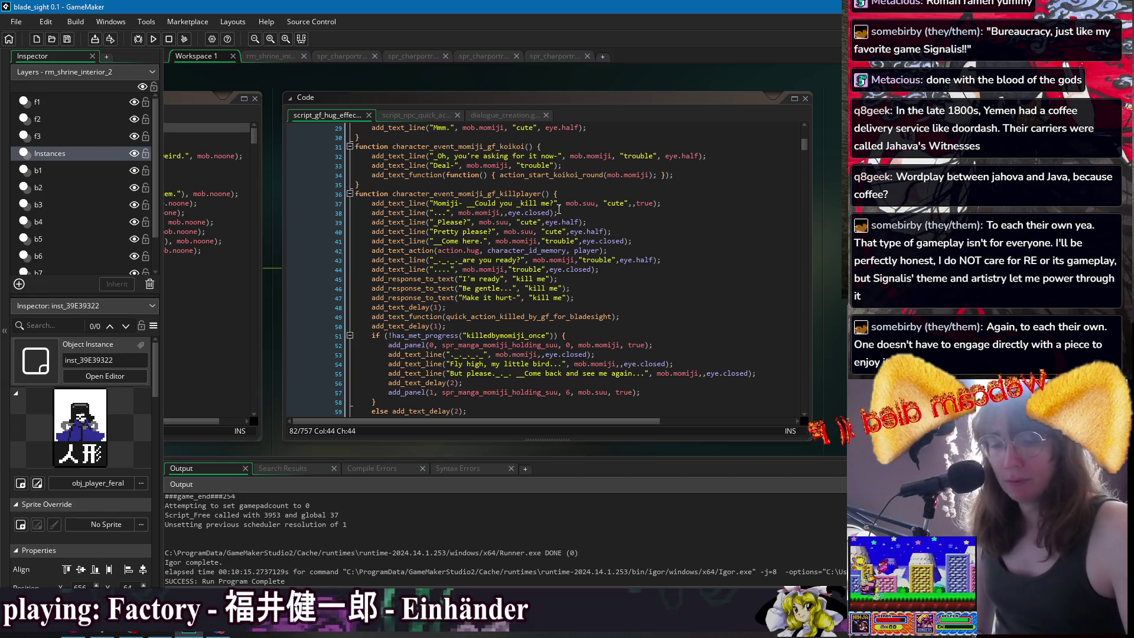
left_click(631, 193)
left_click(739, 298)
left_click(738, 320)
left_click(726, 297)
left_click(703, 250)
left_click(690, 227)
left_click(708, 277)
left_click(729, 299)
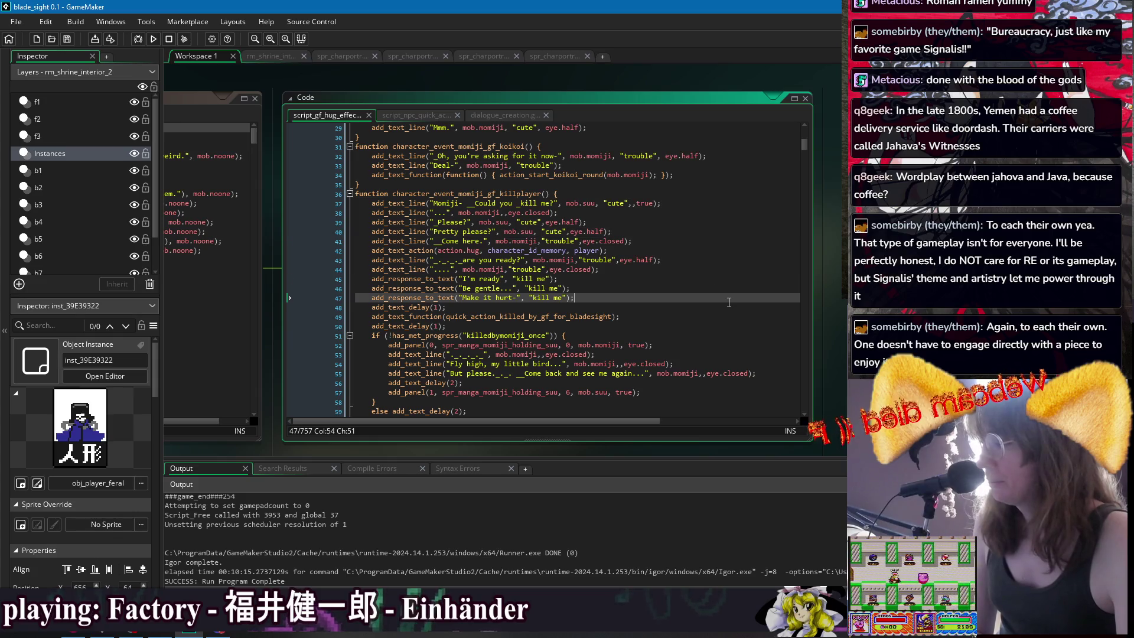
left_click(698, 230)
left_click(704, 252)
left_click(648, 213)
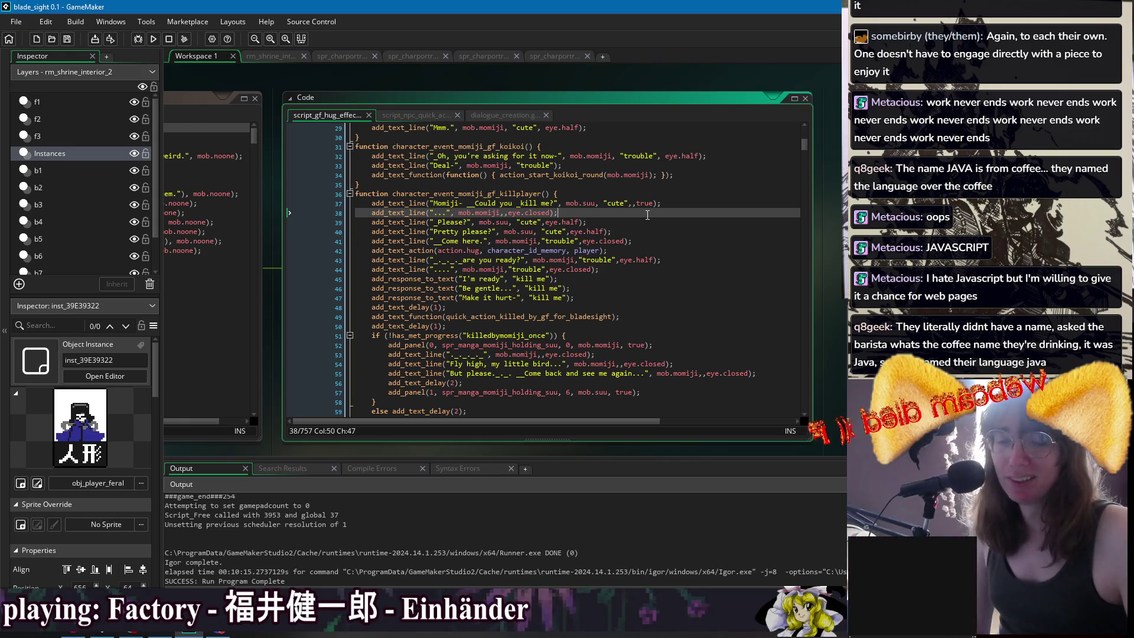
left_click(675, 270)
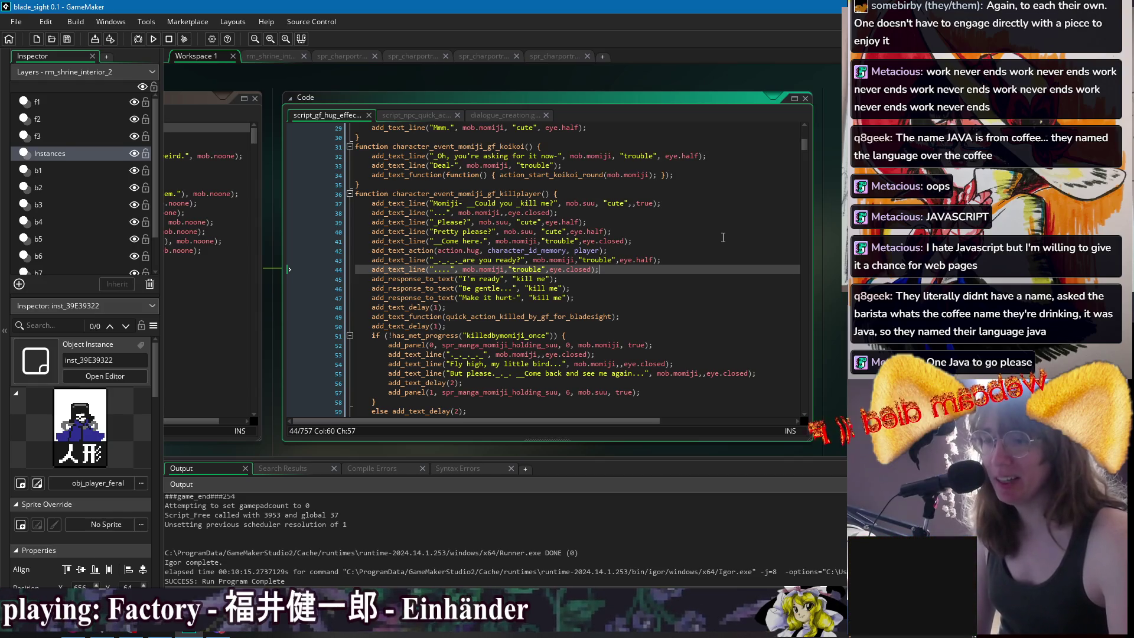
key("Down")
key("Down")
key("Down")
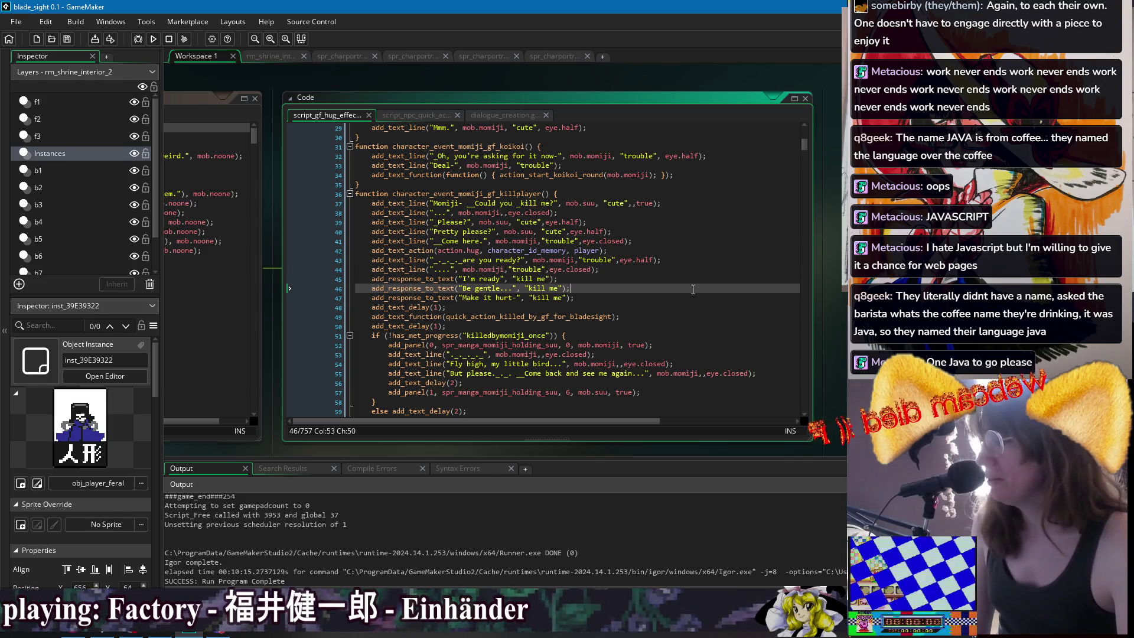
key("End")
left_click(711, 342)
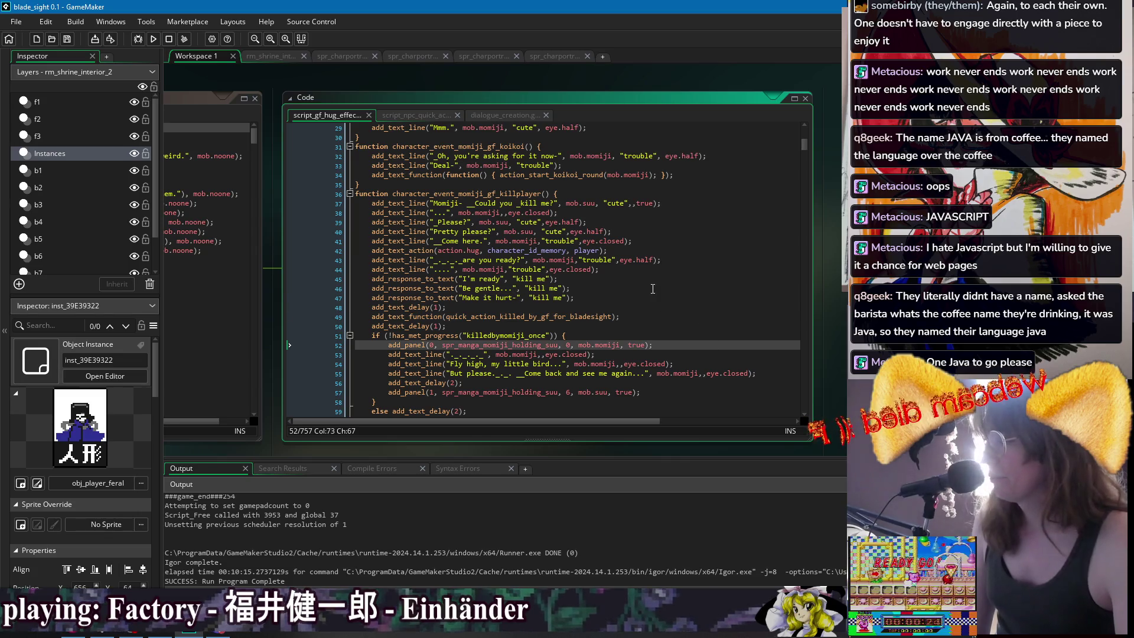
left_click(656, 298)
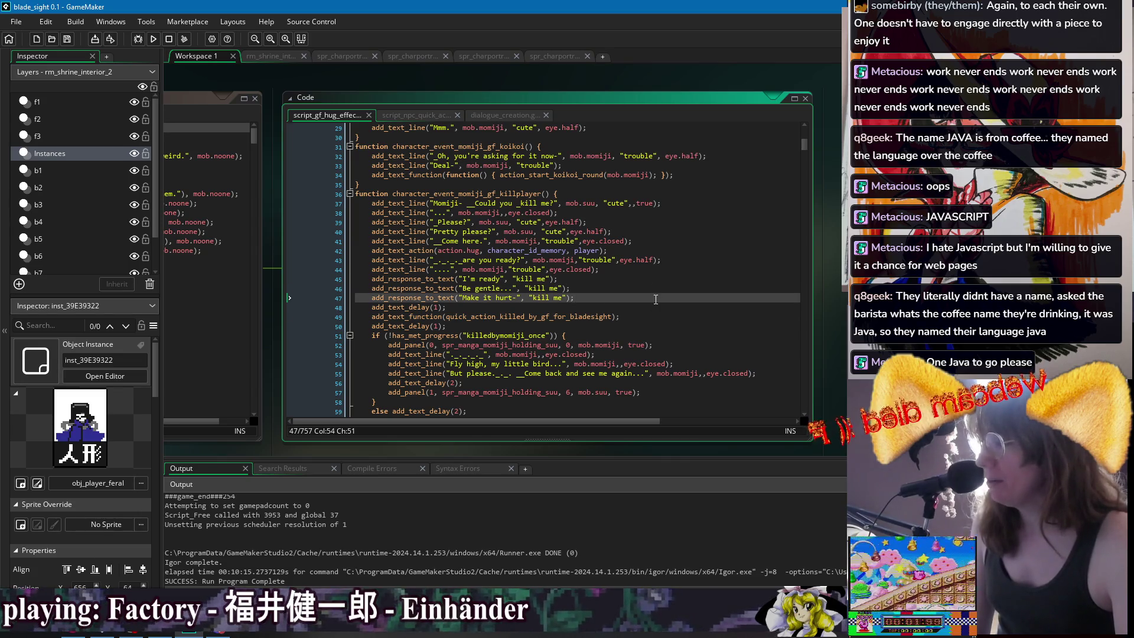
left_click(696, 233)
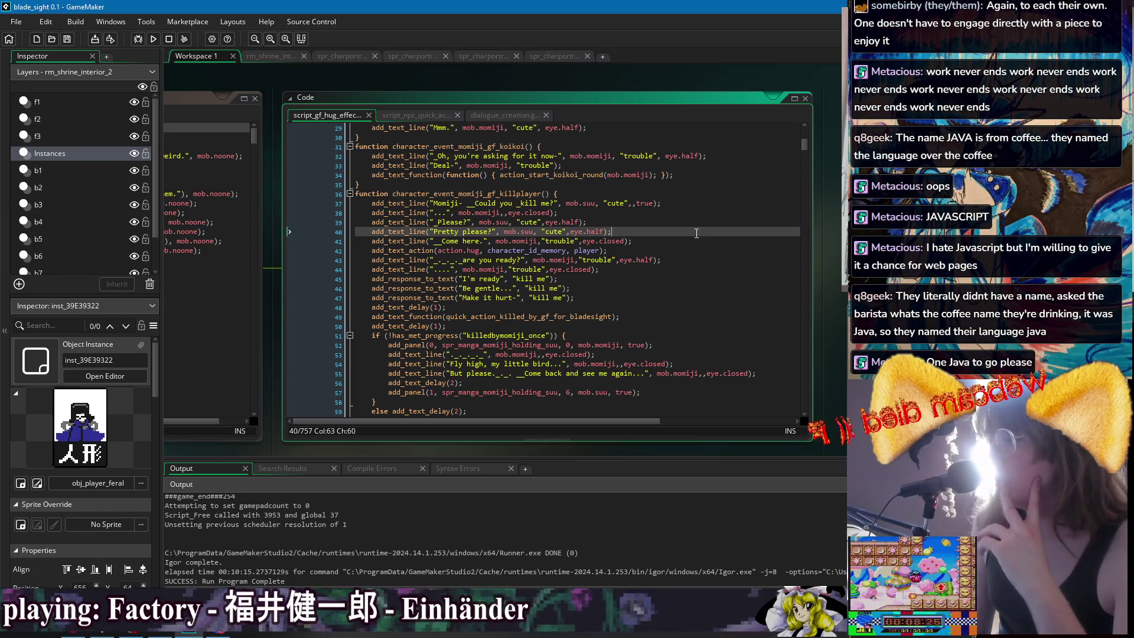
left_click(632, 203)
key("Down")
key("Down")
key("Down")
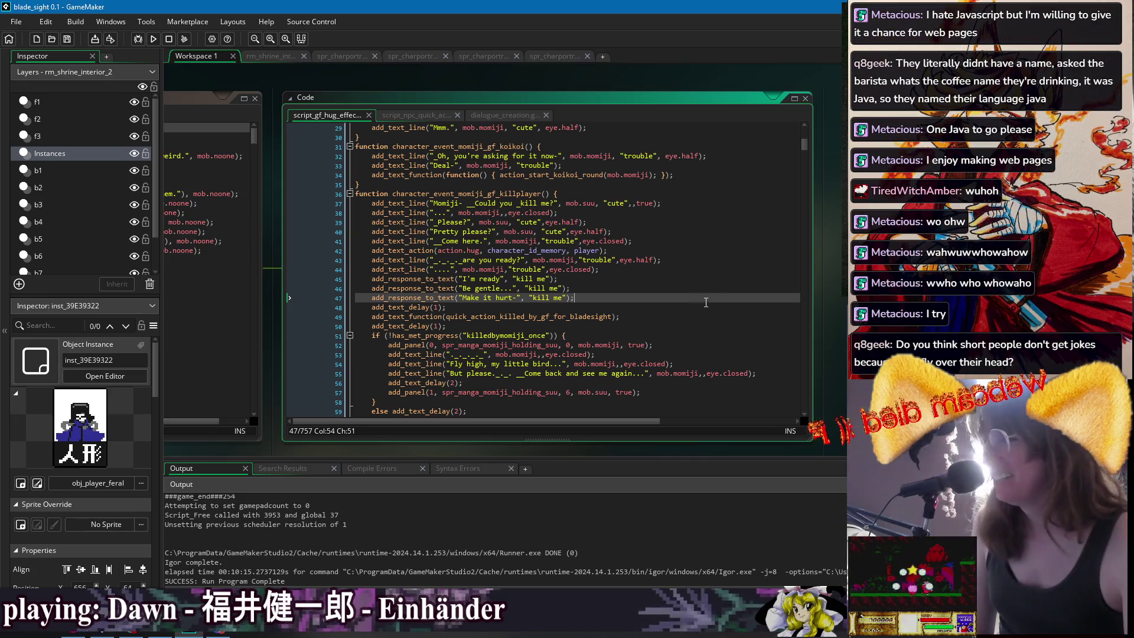
left_click(715, 289)
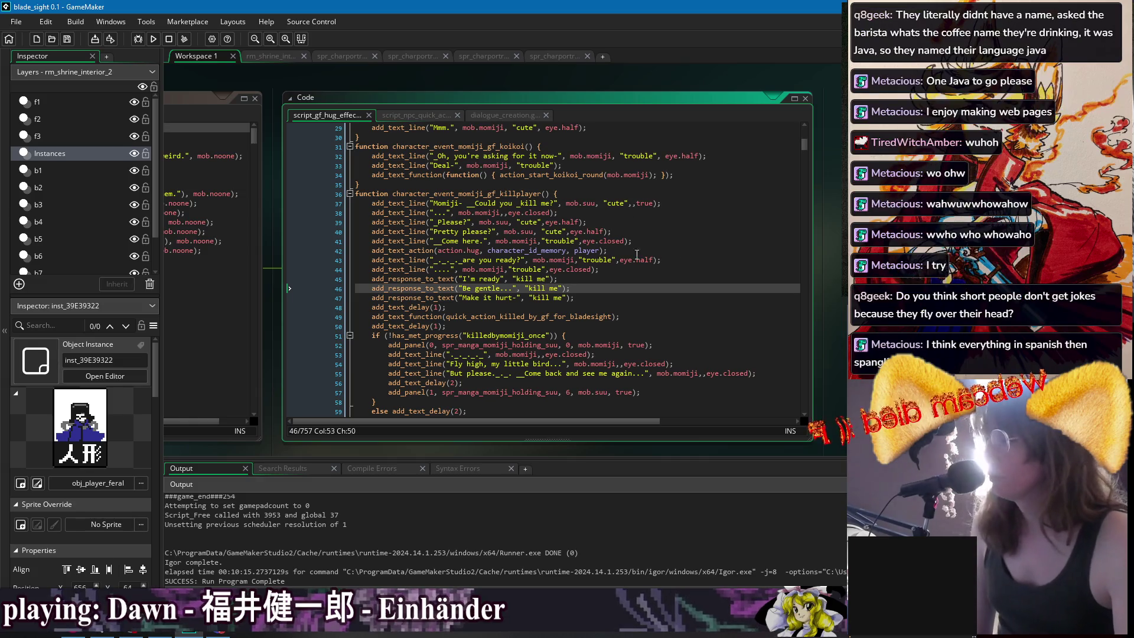
key("Up")
key("Up")
key("Up")
key("End")
left_click(708, 266)
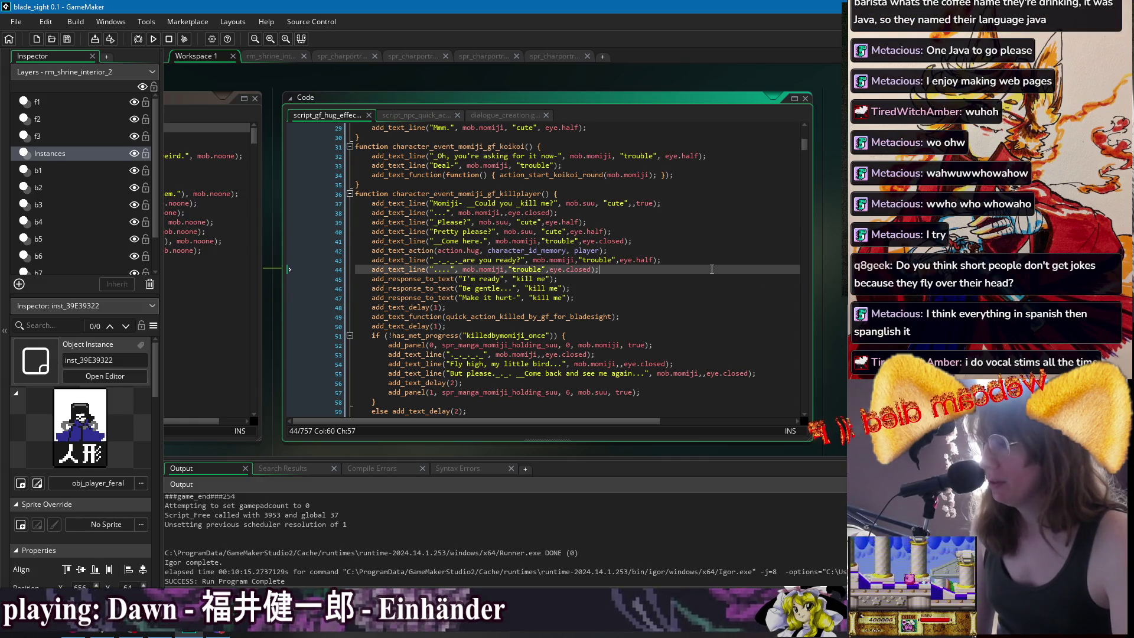
scroll(710, 267, "down", 1)
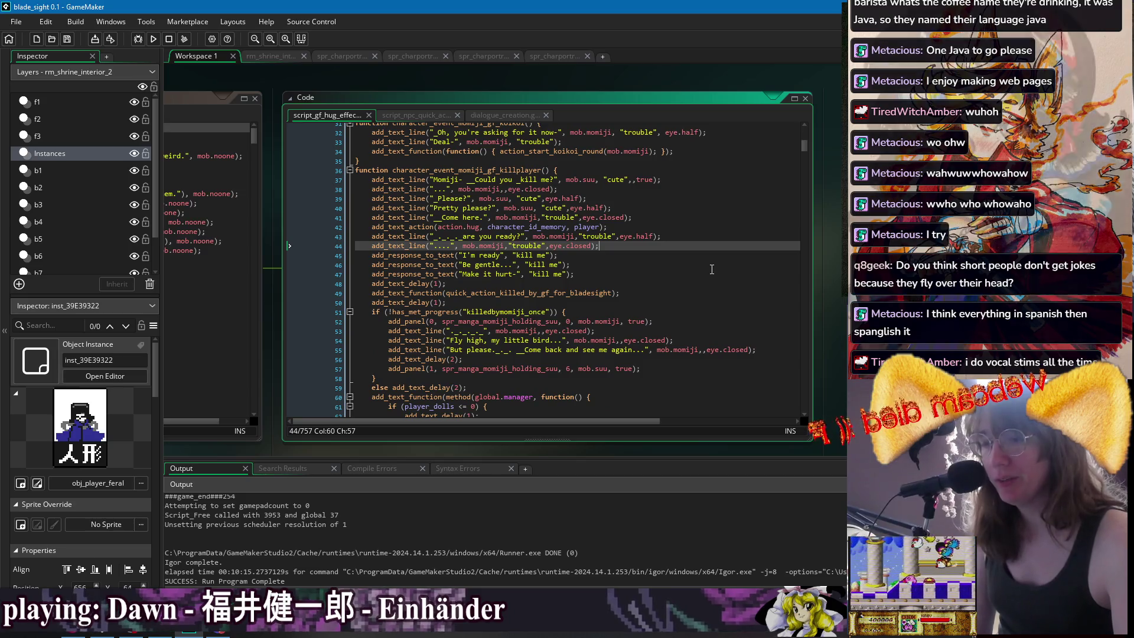
left_click(581, 272)
left_click(649, 284)
left_click(650, 293)
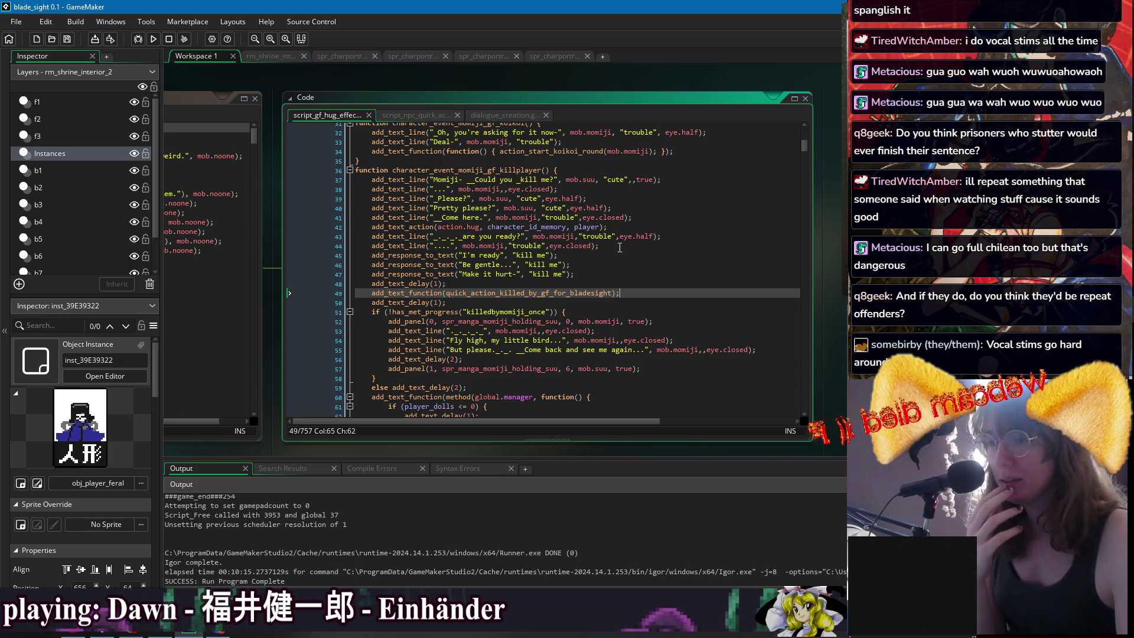
key("Up")
key("Up")
key("Up")
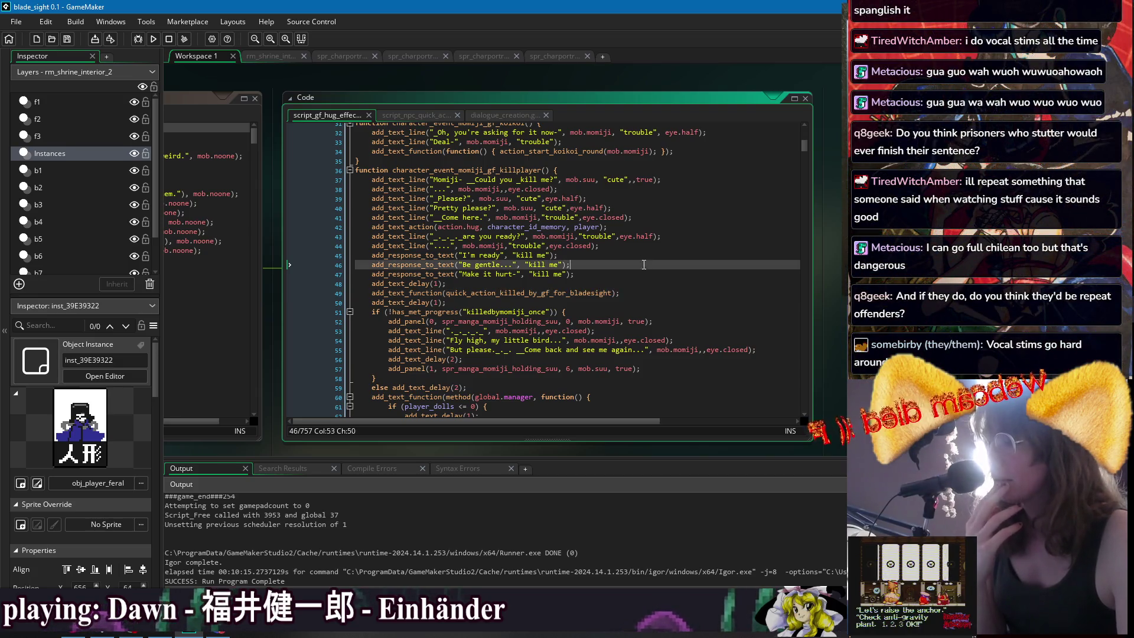
key("Up")
key("Down")
key("Down")
key("Down")
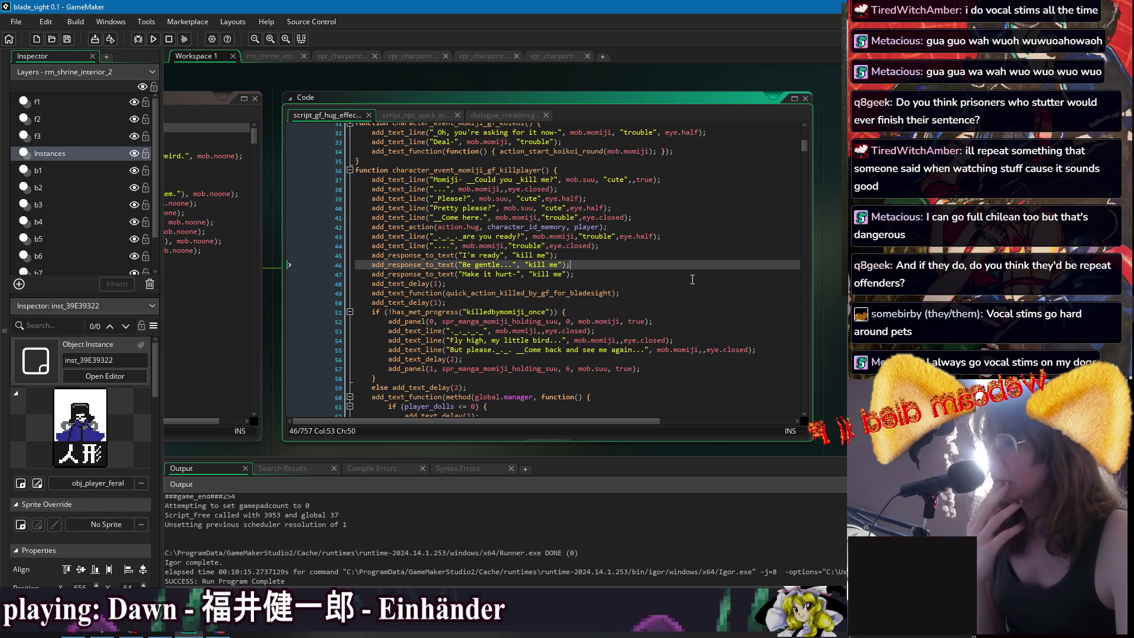
left_click(703, 170)
left_click(715, 189)
left_click(726, 227)
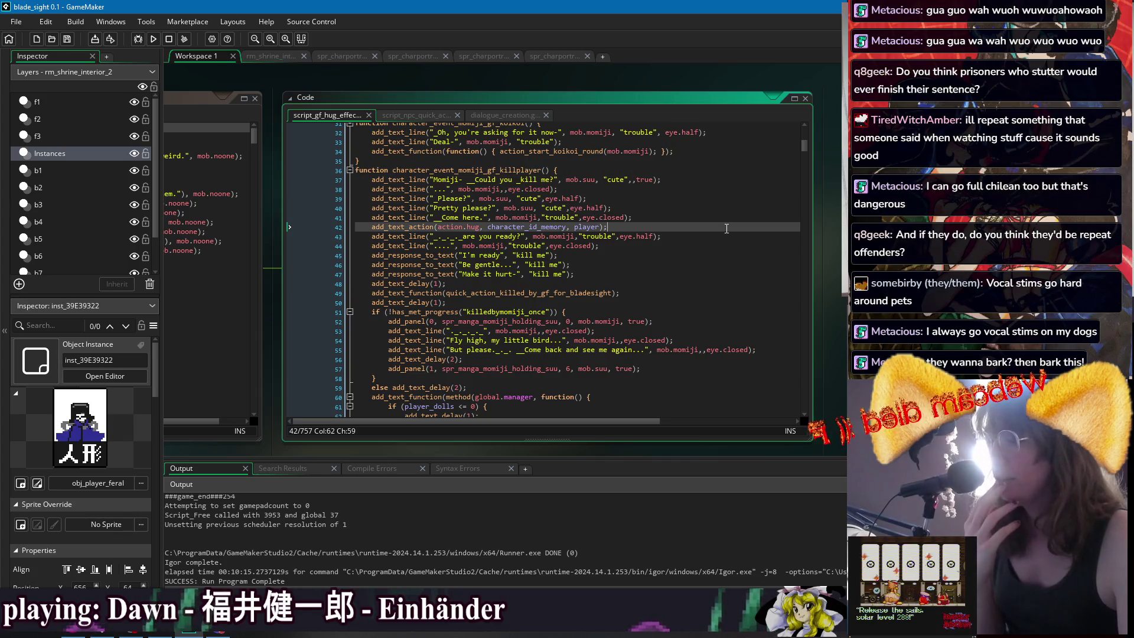
left_click(726, 170)
left_click(726, 218)
left_click(728, 265)
left_click(727, 274)
left_click(727, 285)
left_click(722, 265)
left_click(722, 207)
left_click(721, 179)
left_click(718, 227)
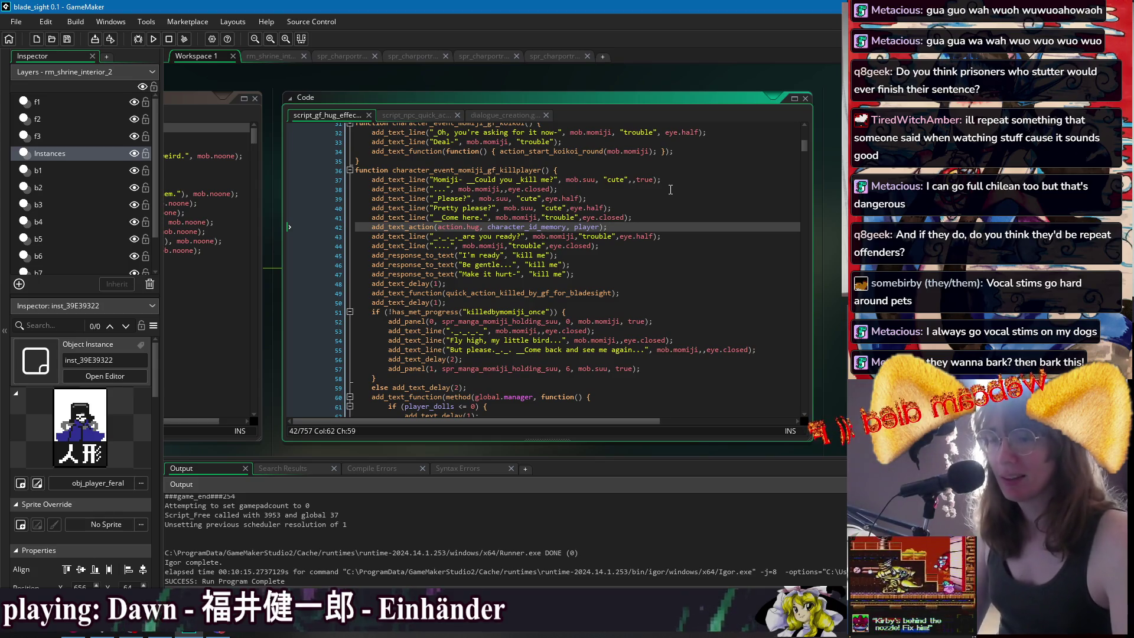
key("Up")
key("Up")
key("Up")
key("Down")
key("Down")
key("Down")
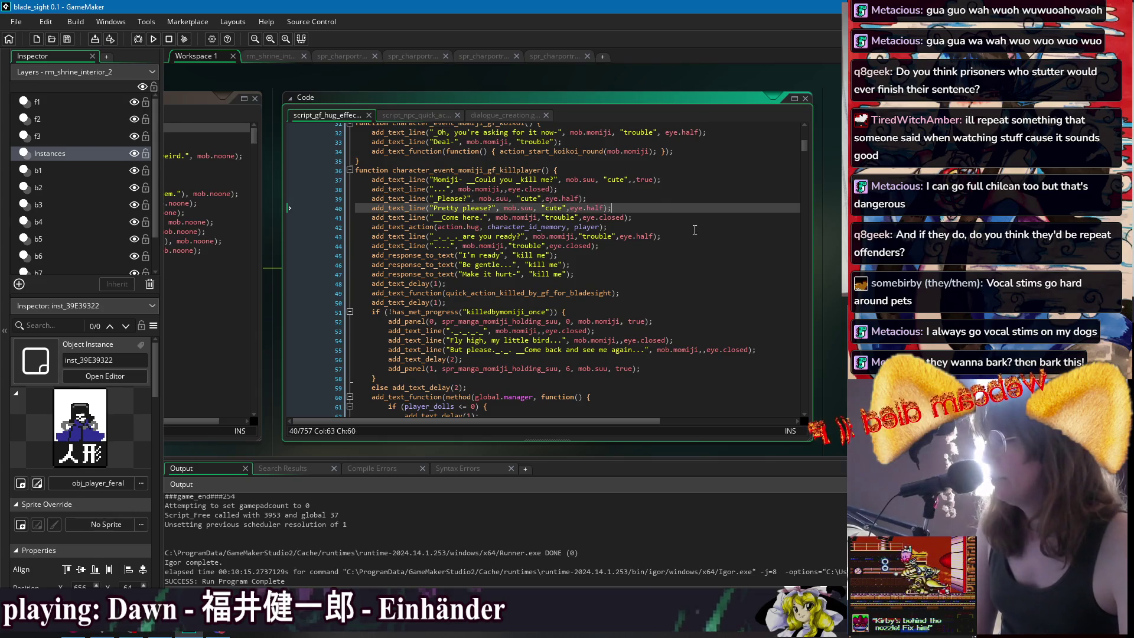
left_click(686, 219)
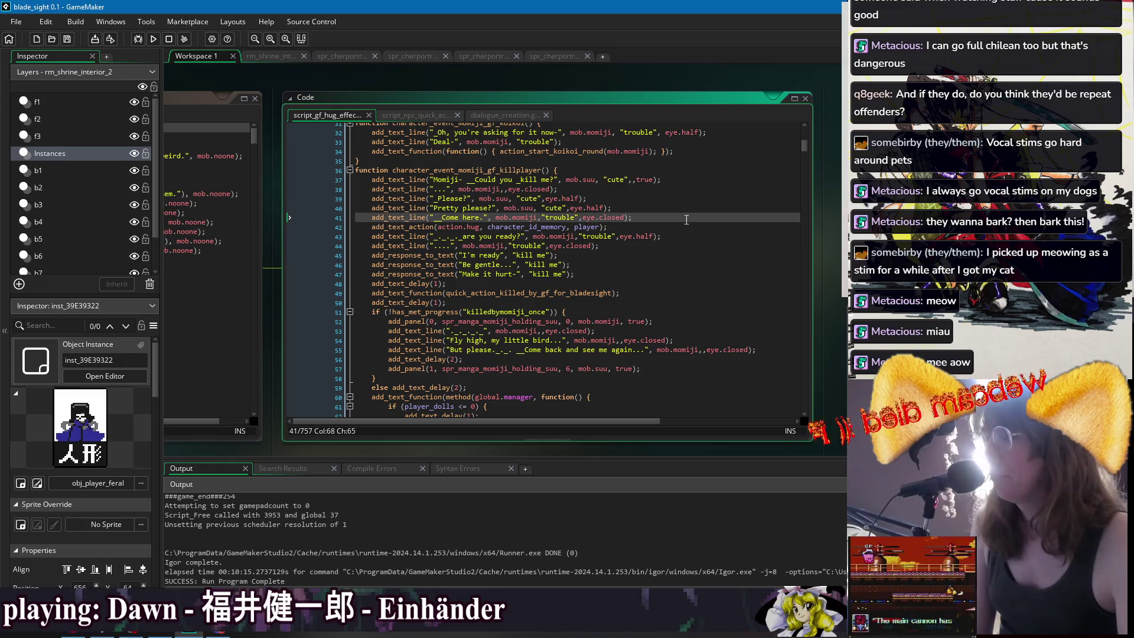
left_click(687, 199)
left_click(690, 179)
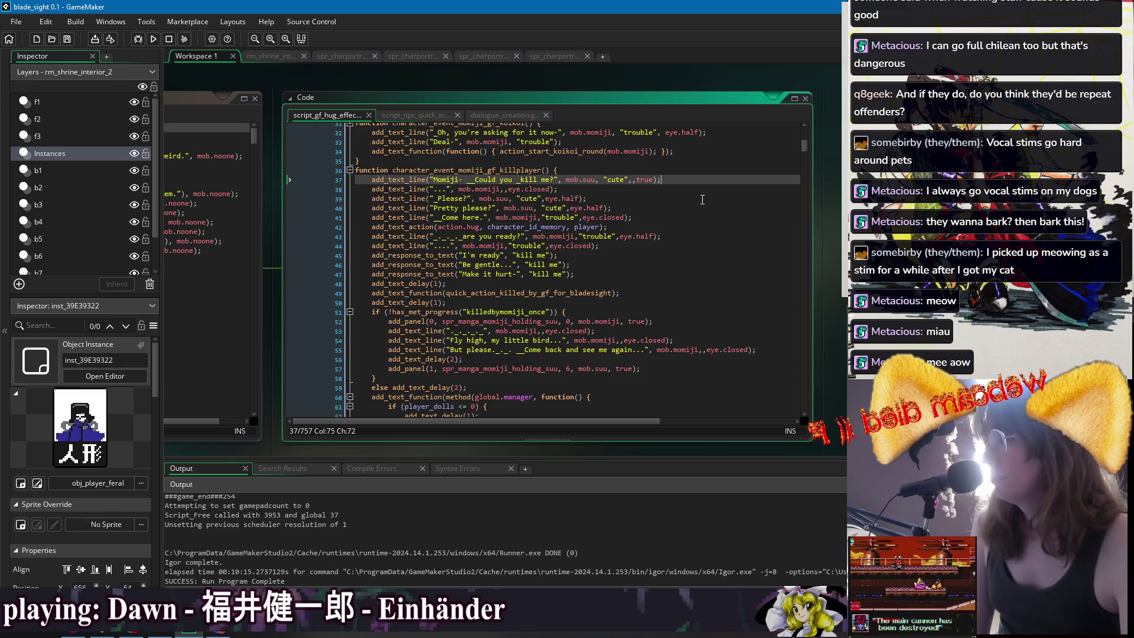
left_click(703, 200)
left_click(710, 188)
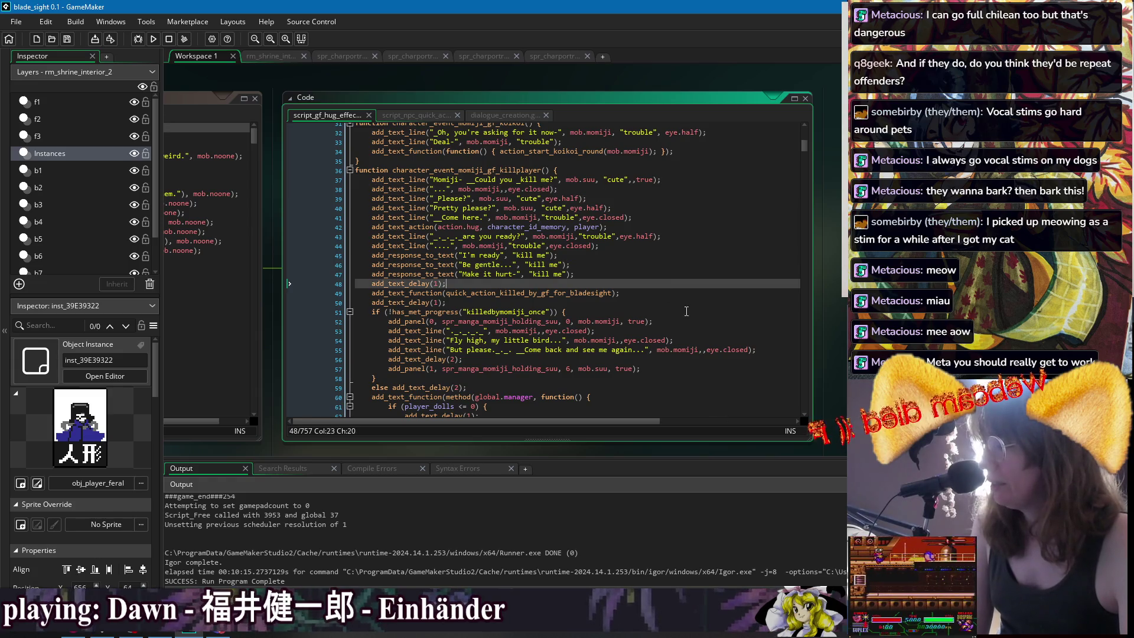
left_click(574, 312)
scroll(650, 304, "down", 4)
key("Down")
key("Down")
key("Down")
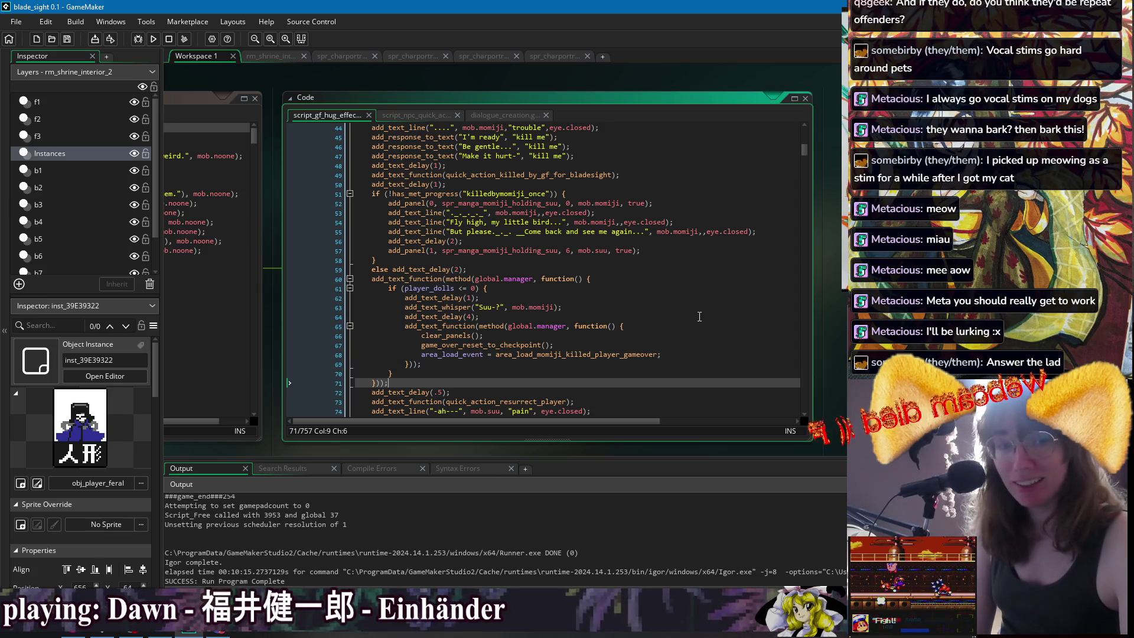
scroll(694, 299, "up", 1)
left_click(690, 281)
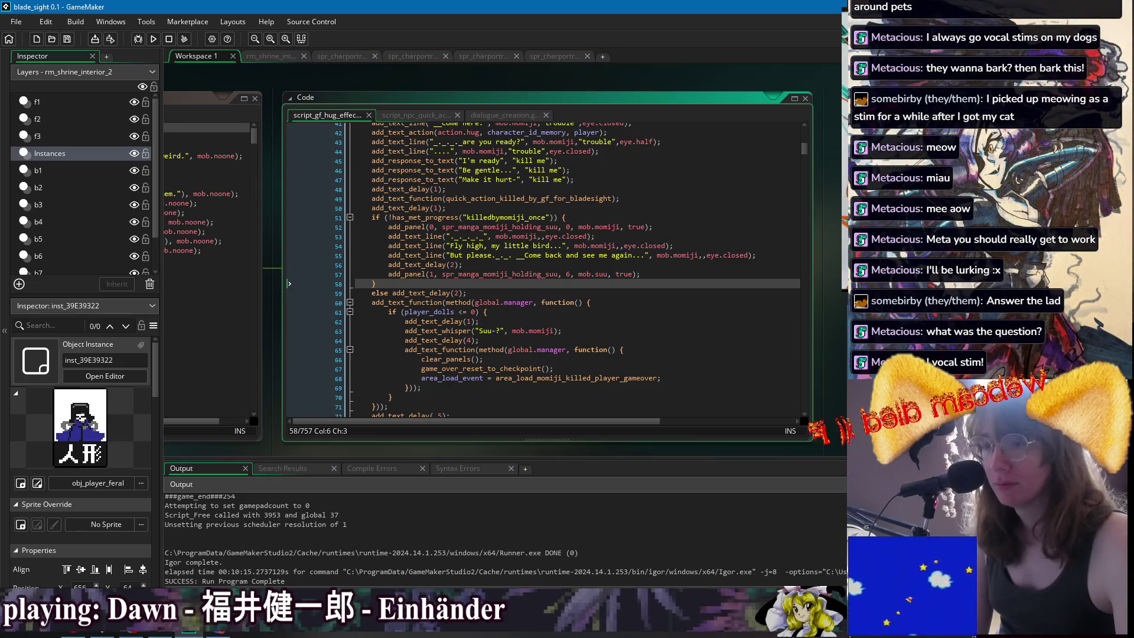
left_click(534, 254)
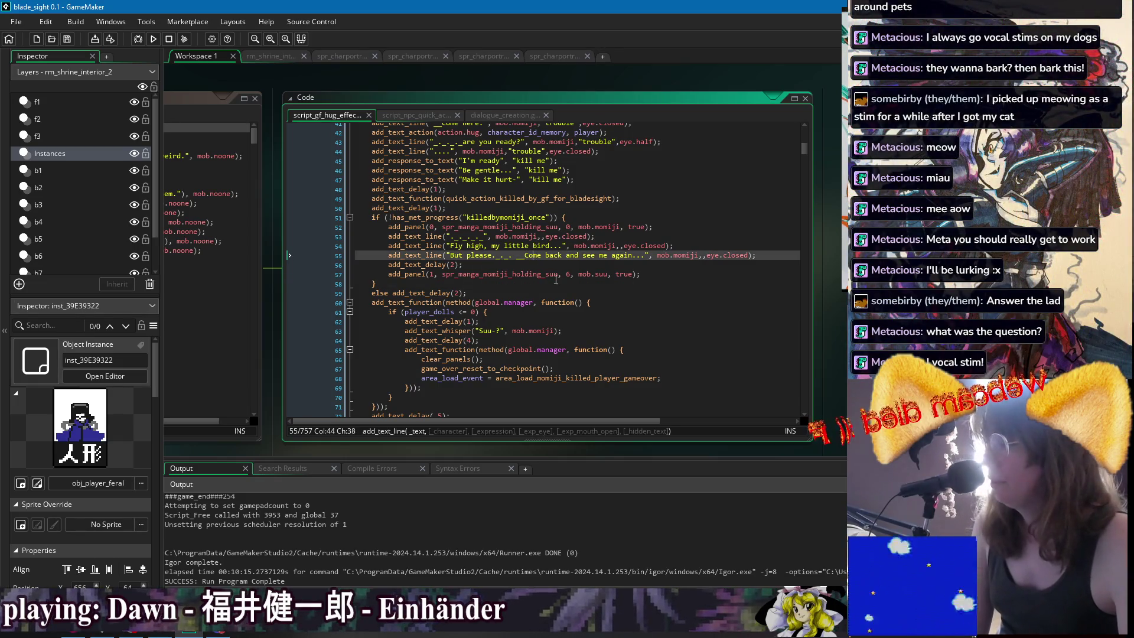
key("Down")
key("Down")
key("Down")
scroll(580, 385, "down", 6)
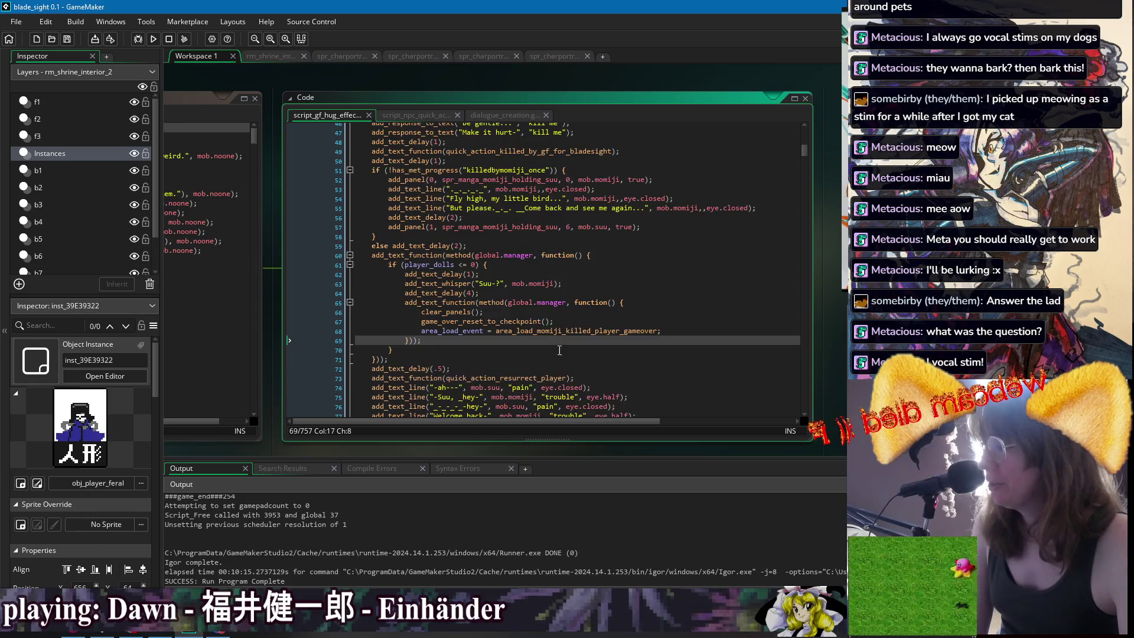
left_click(662, 316)
key("Down")
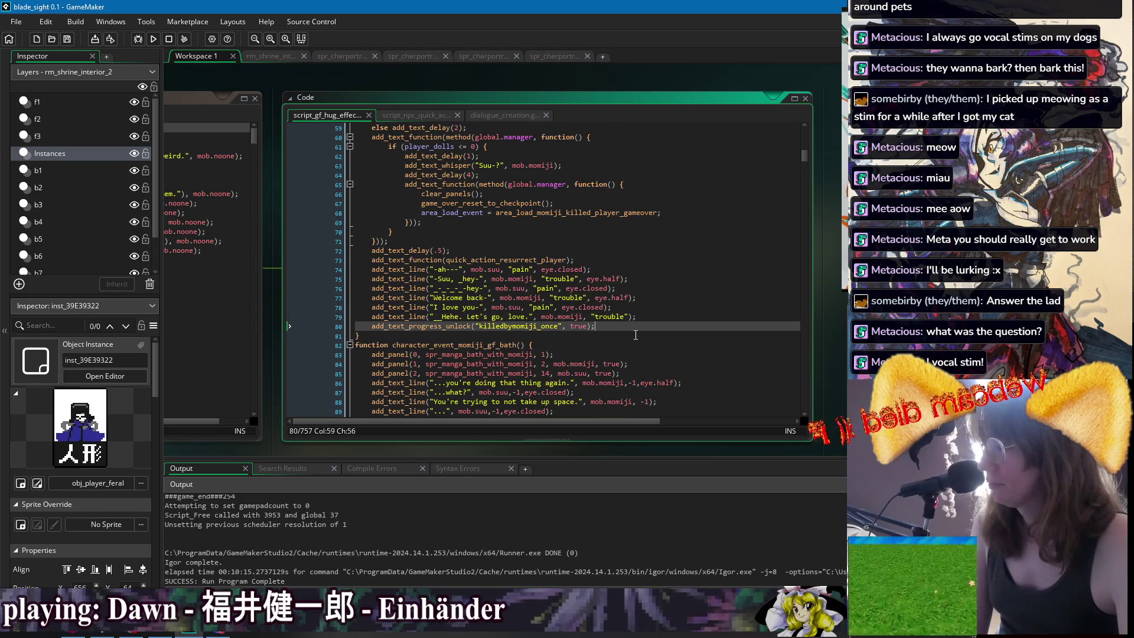
left_click(689, 270)
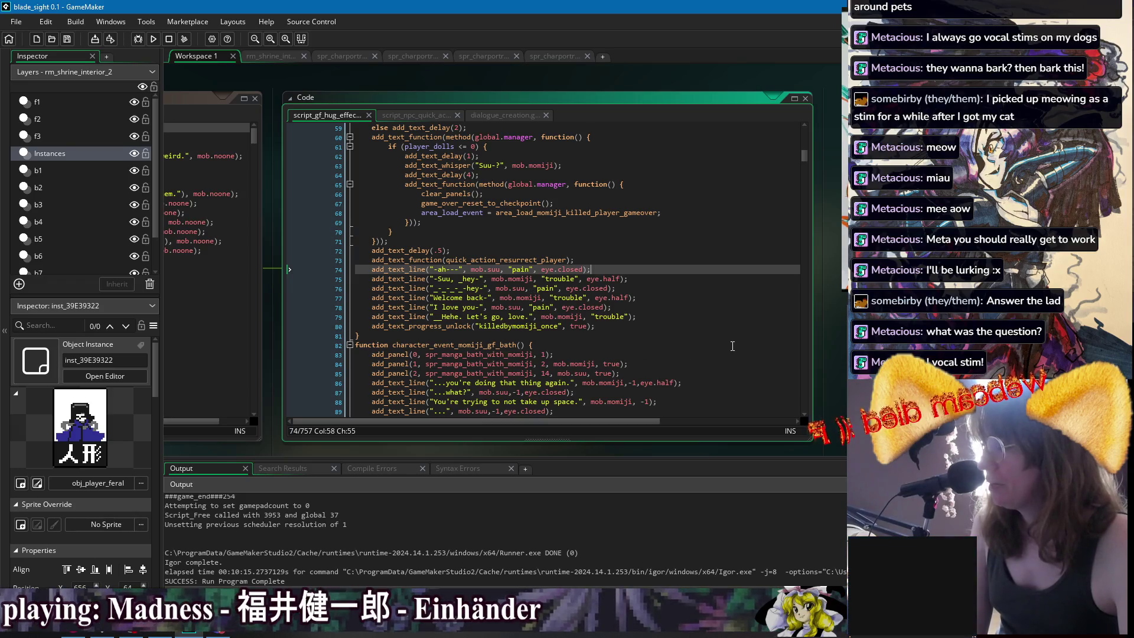
scroll(505, 231, "up", 9)
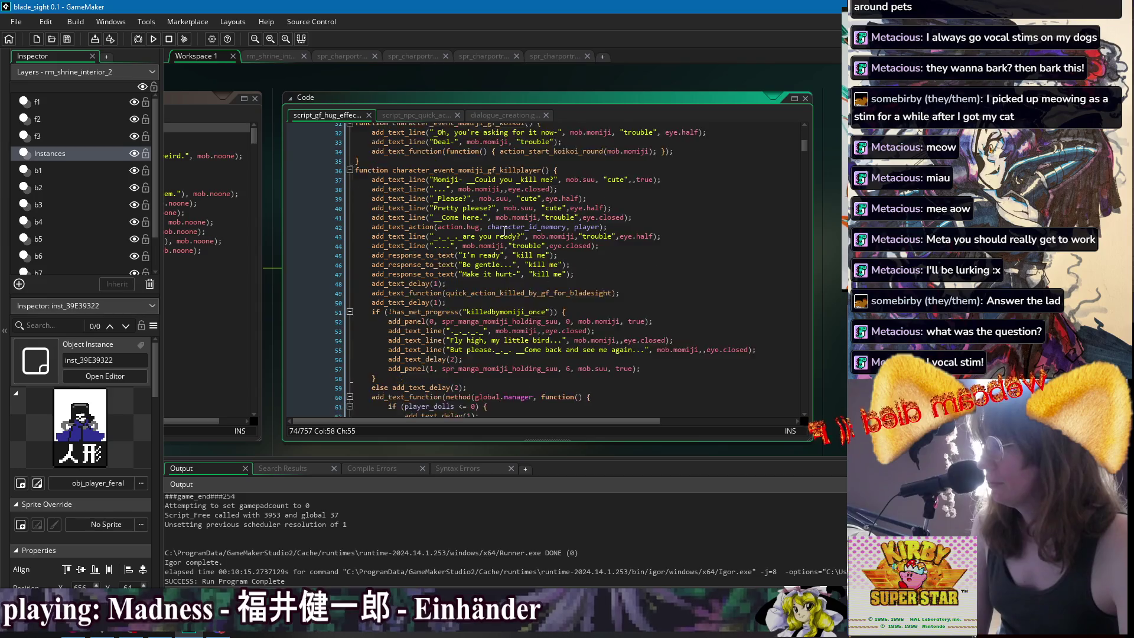
scroll(505, 230, "down", 1)
left_click(390, 151)
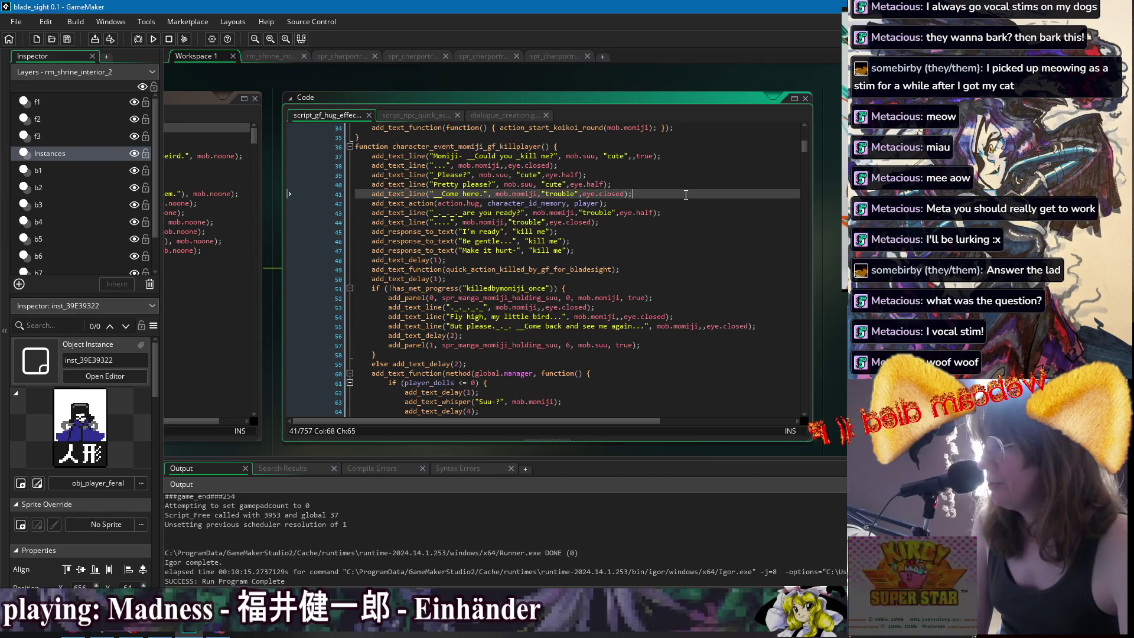
left_click(714, 260)
left_click(714, 276)
key("Up")
key("Up")
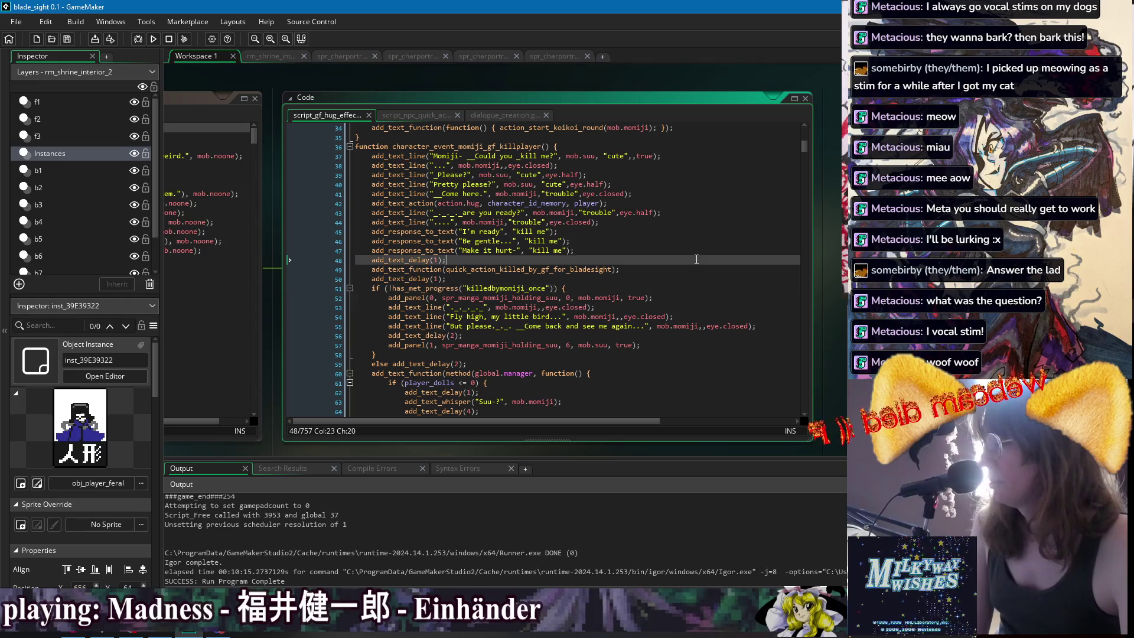
left_click(692, 221)
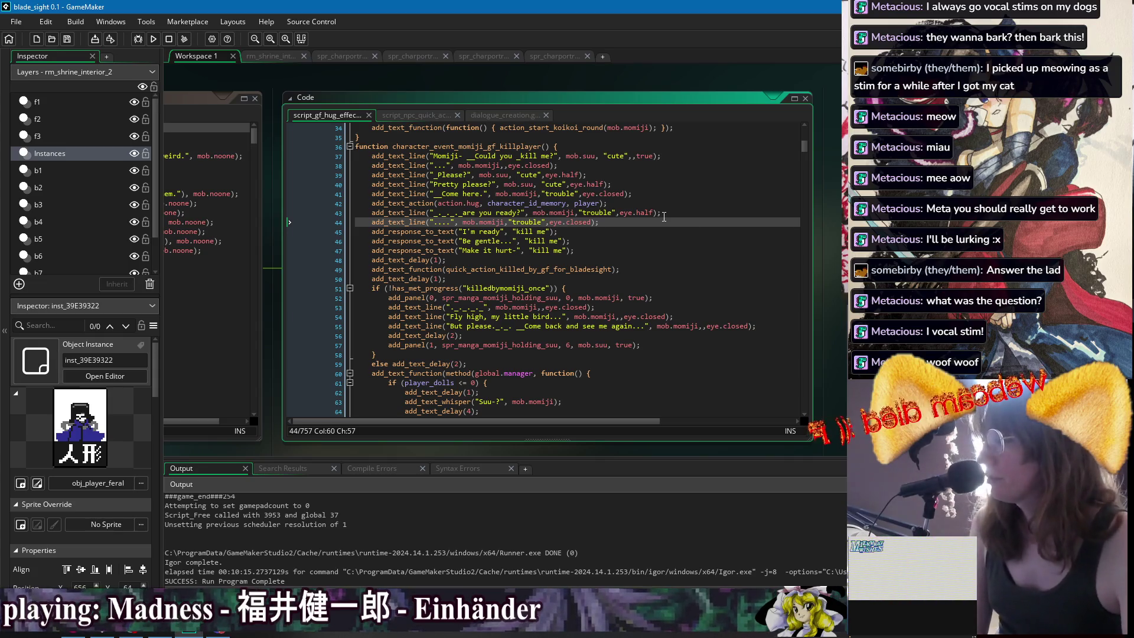
left_click(684, 230)
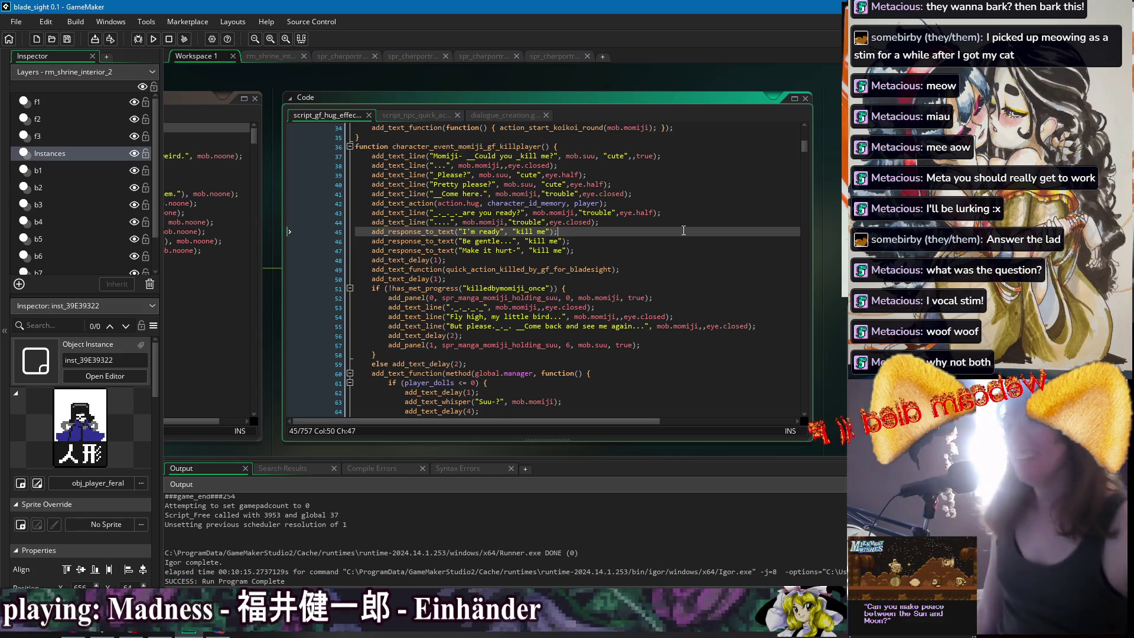
left_click(701, 203)
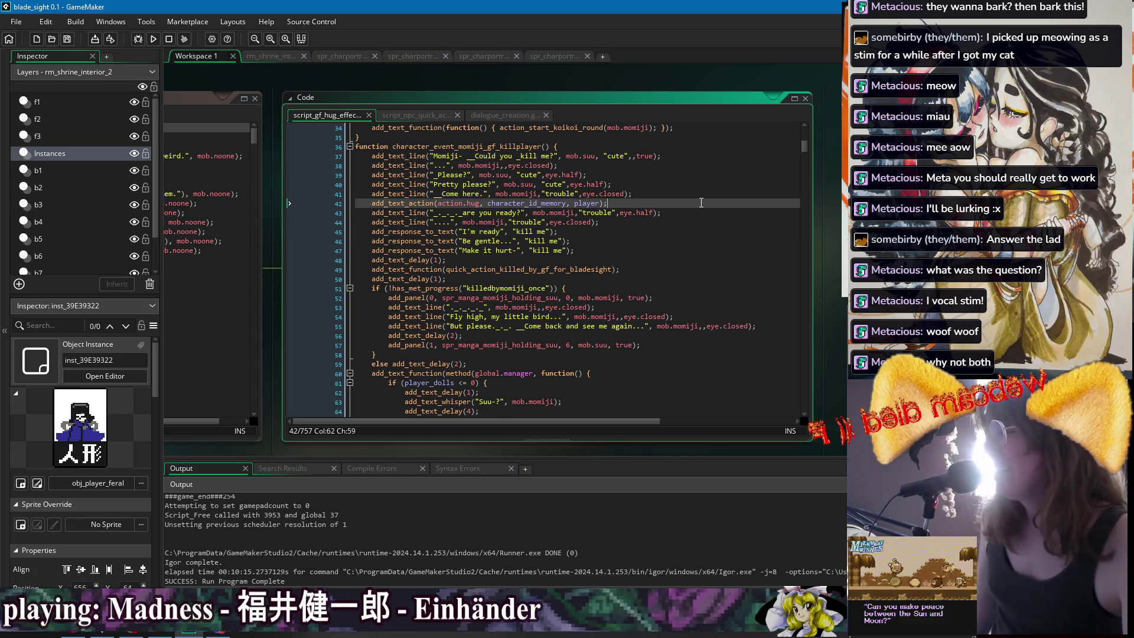
left_click(706, 177)
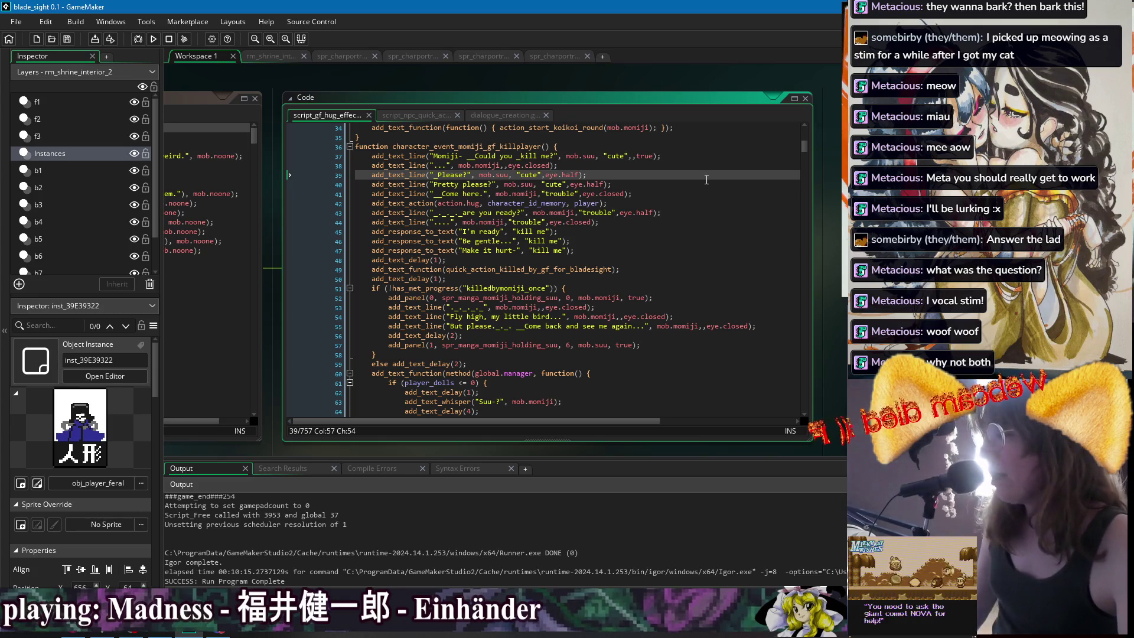
left_click(705, 194)
left_click(694, 214)
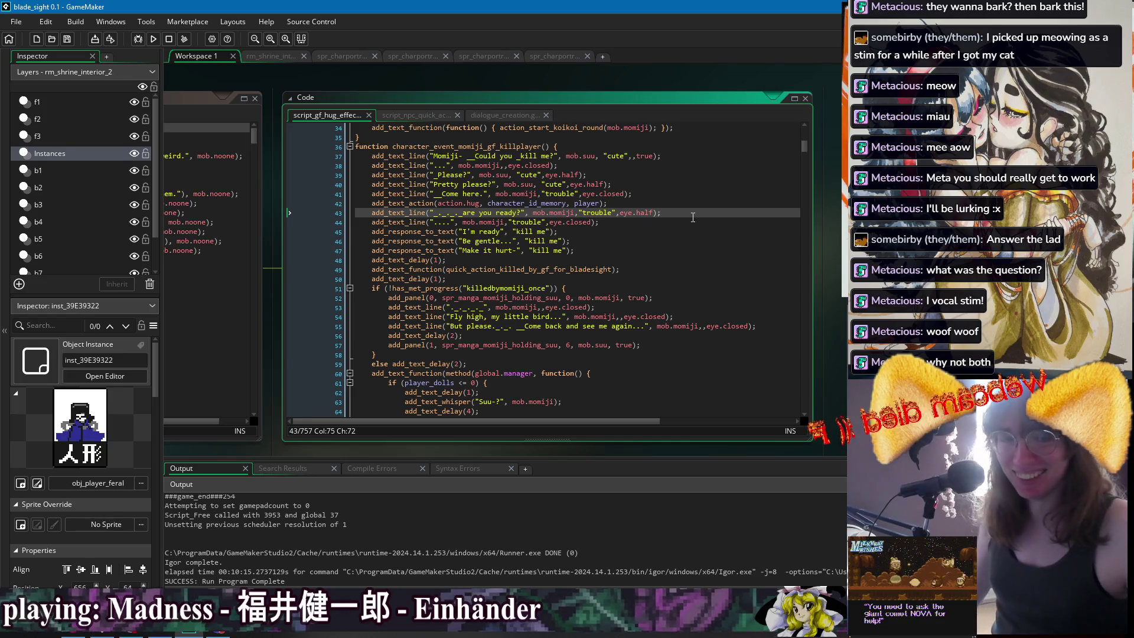
left_click(670, 203)
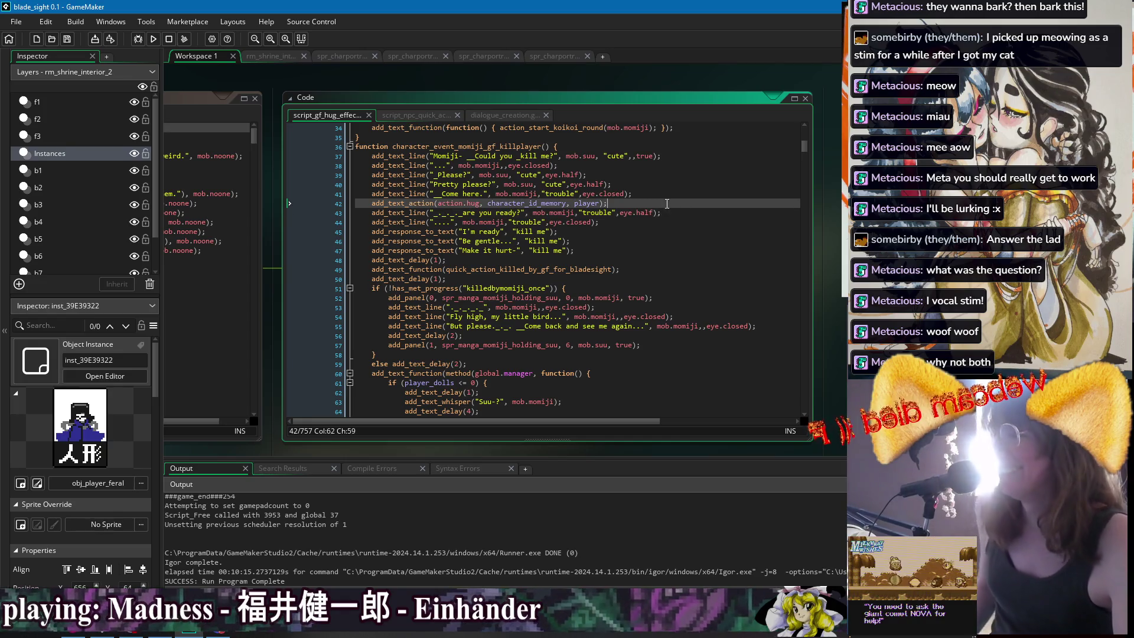
left_click(720, 240)
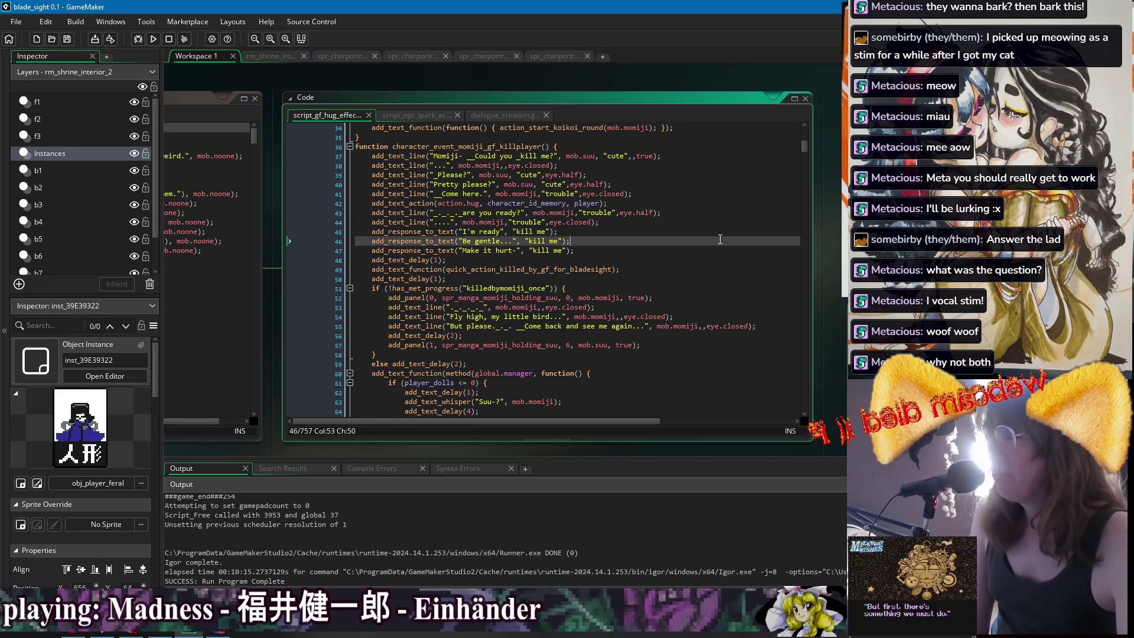
left_click(732, 269)
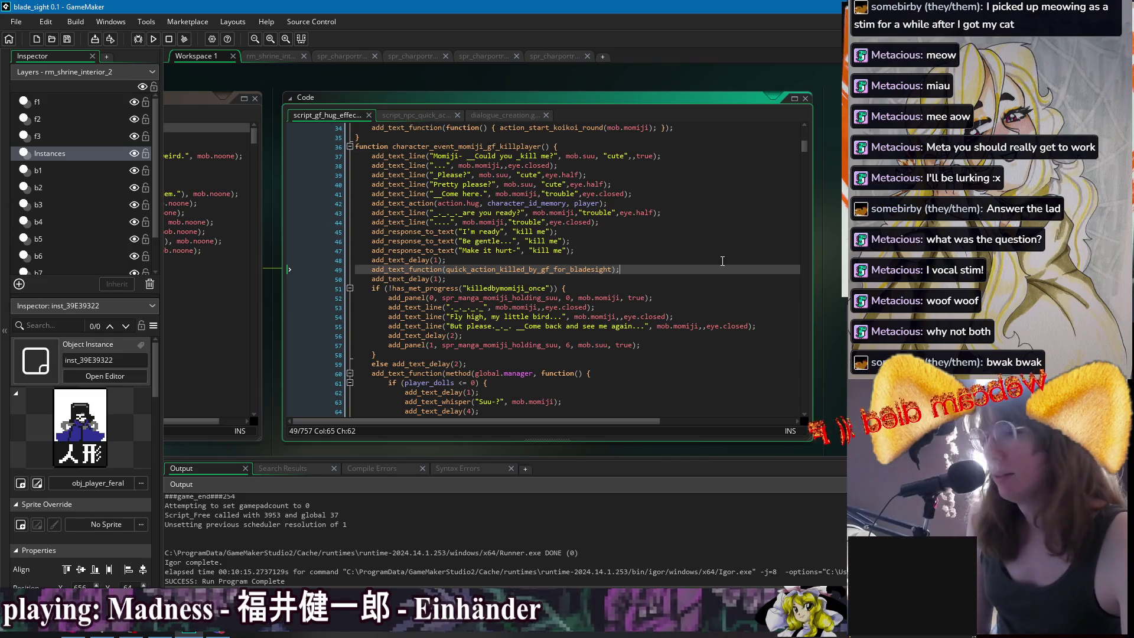
left_click(721, 260)
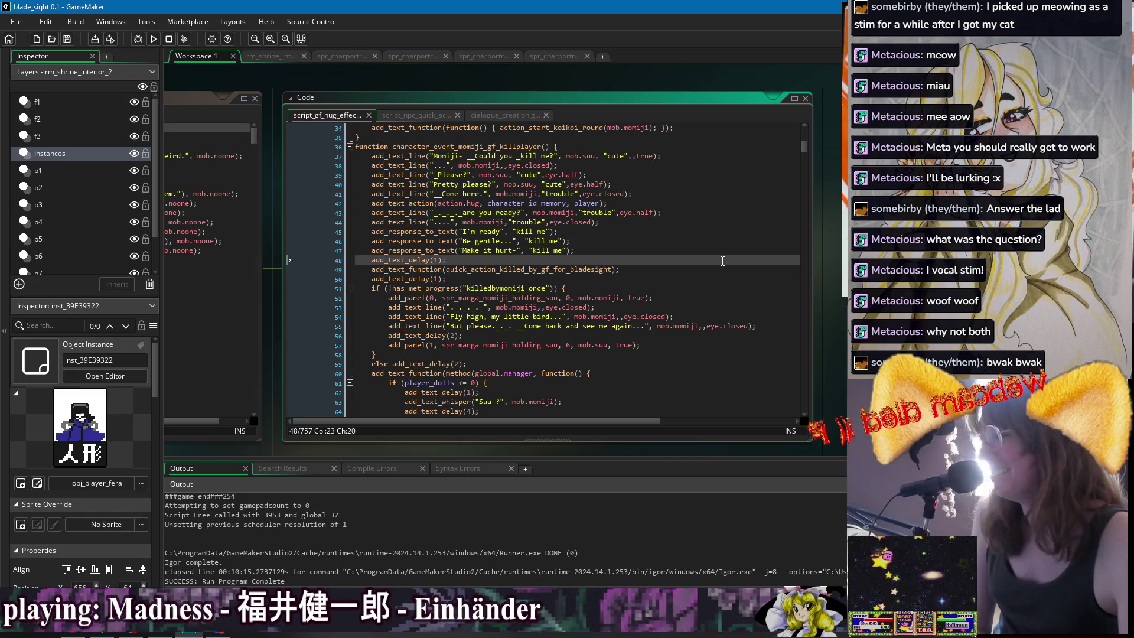
left_click(684, 207)
left_click(703, 267)
left_click(716, 289)
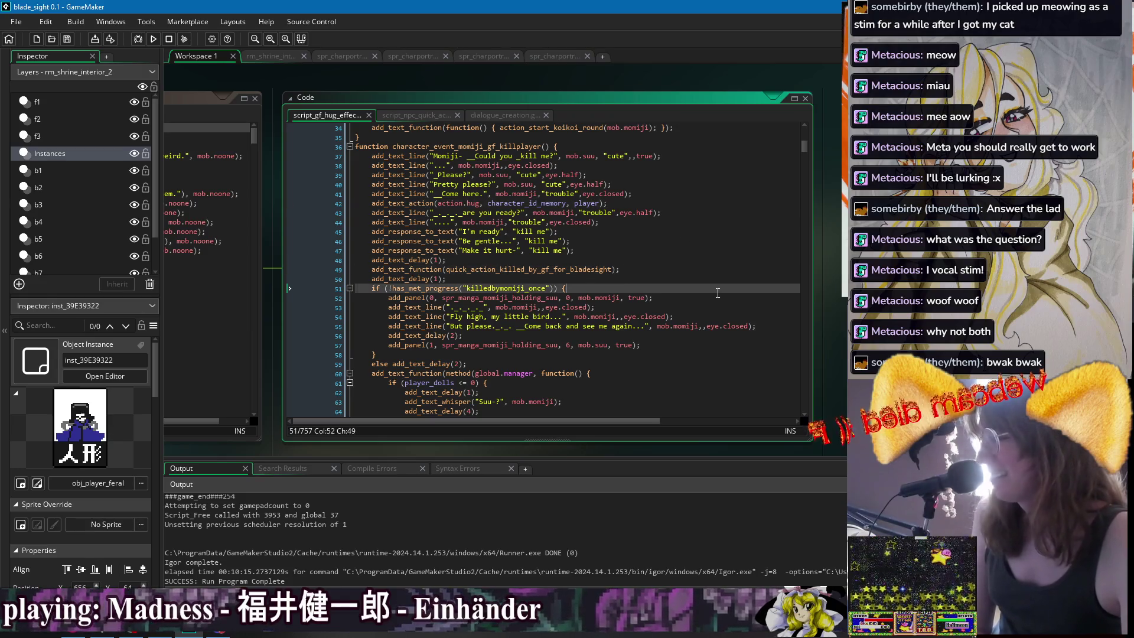
left_click(697, 270)
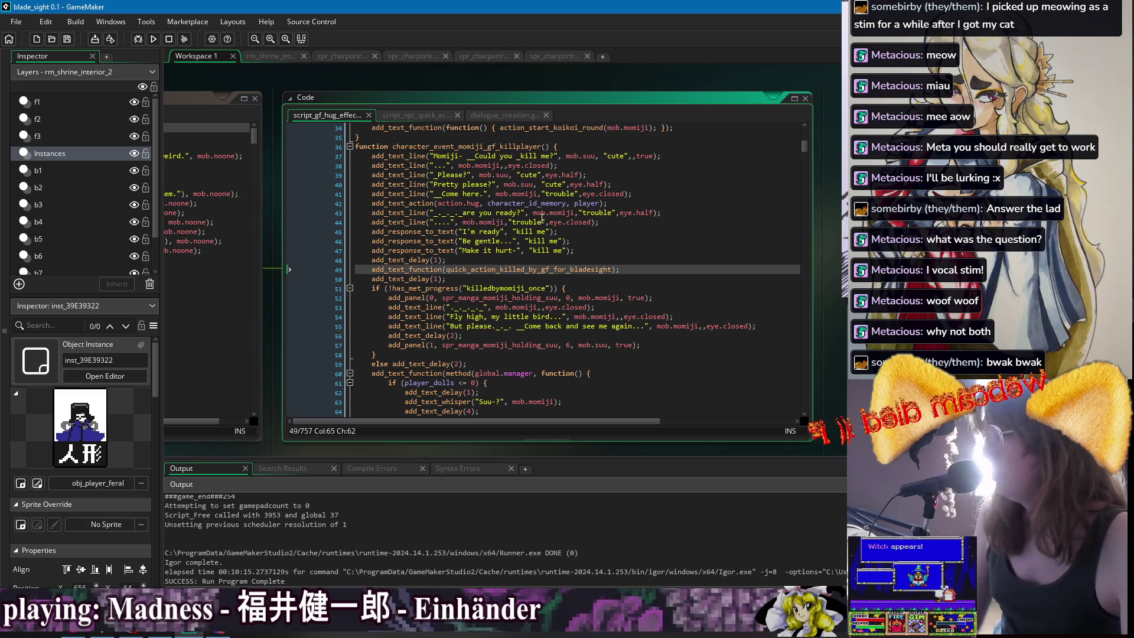
scroll(591, 189, "down", 1)
scroll(591, 189, "down", 1)
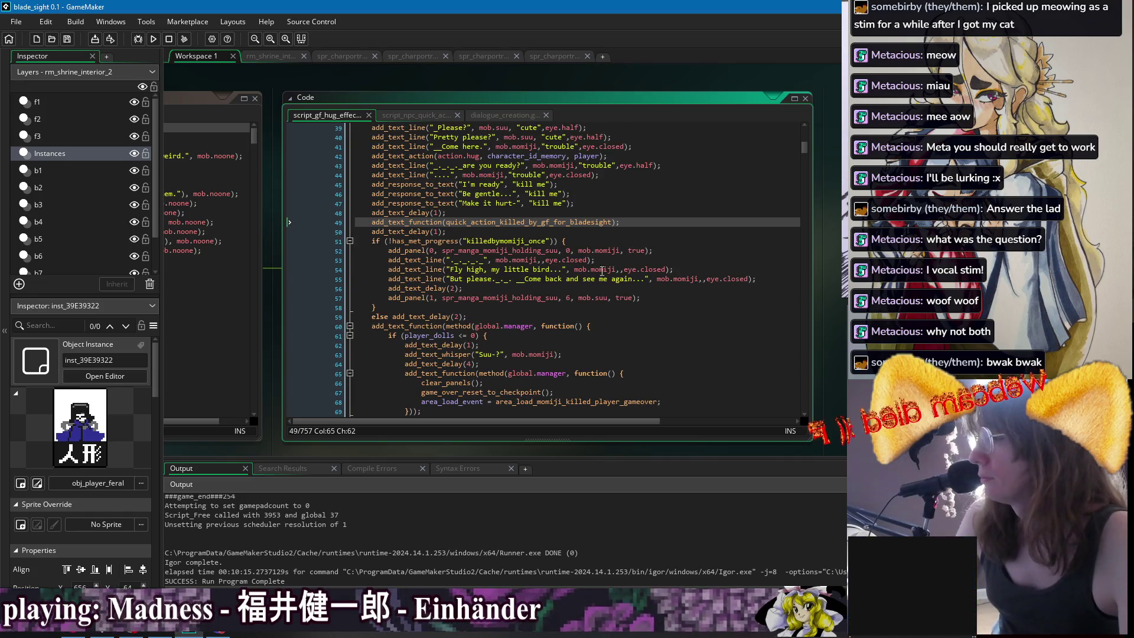
Insert -1 as the expression argument on the 'Fly high' and 'But please' lines.
left_click(628, 270)
type("-1")
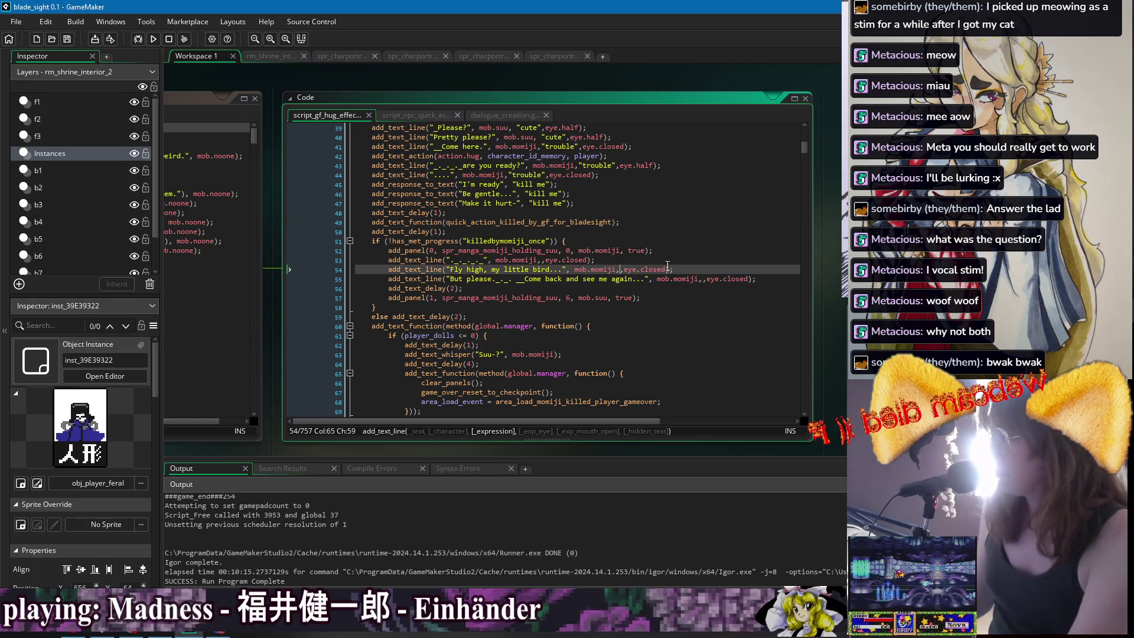
left_click(702, 279)
type("-1")
left_click(542, 260)
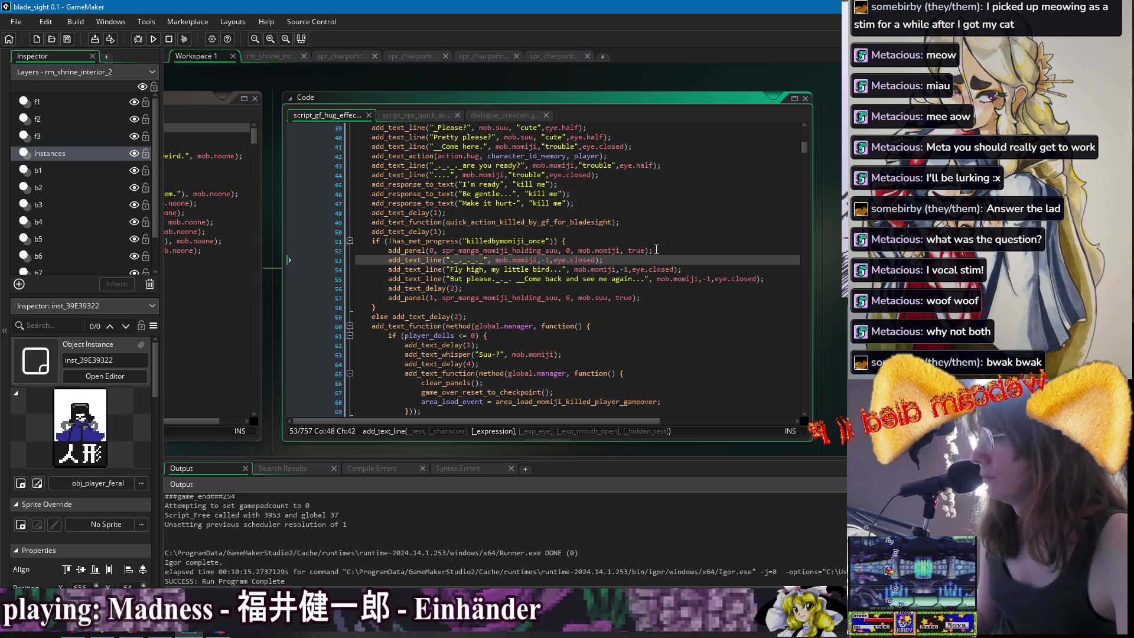
Review the half-second delay, resurrect player call and killedbymomiji_once unlock line.
scroll(506, 268, "down", 3)
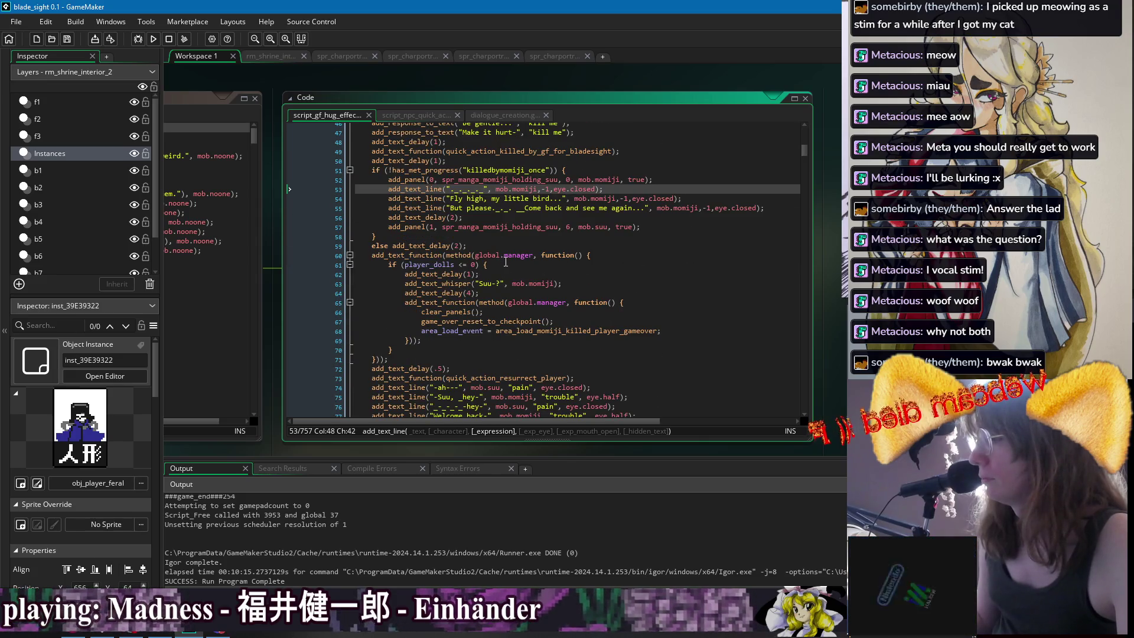
scroll(526, 292, "down", 3)
left_click(541, 294)
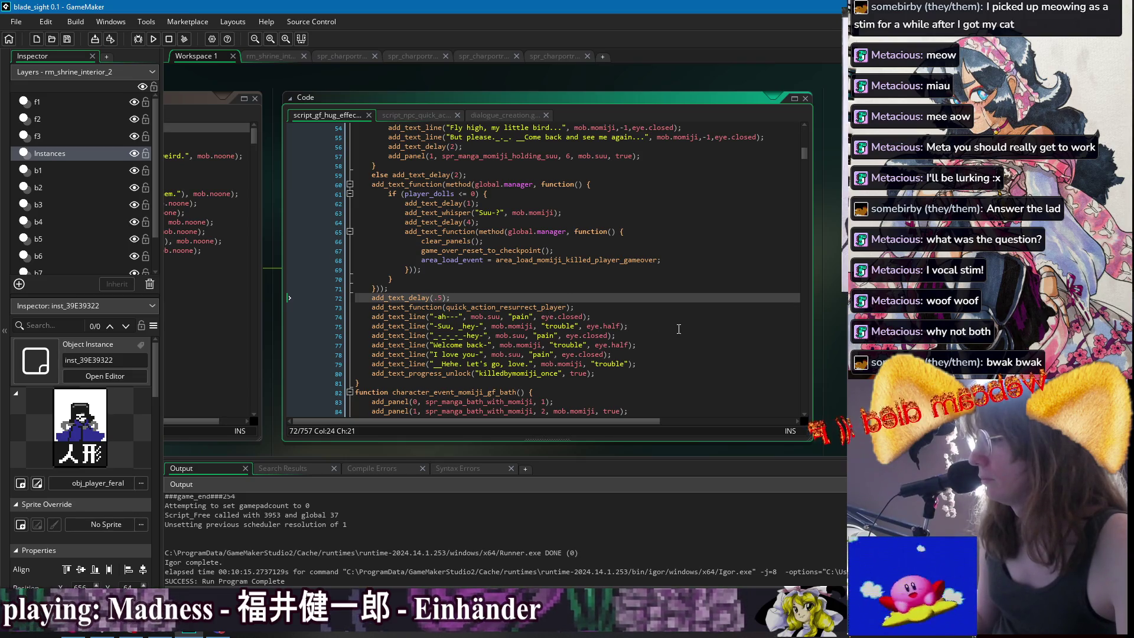
left_click(676, 374)
left_click(659, 310)
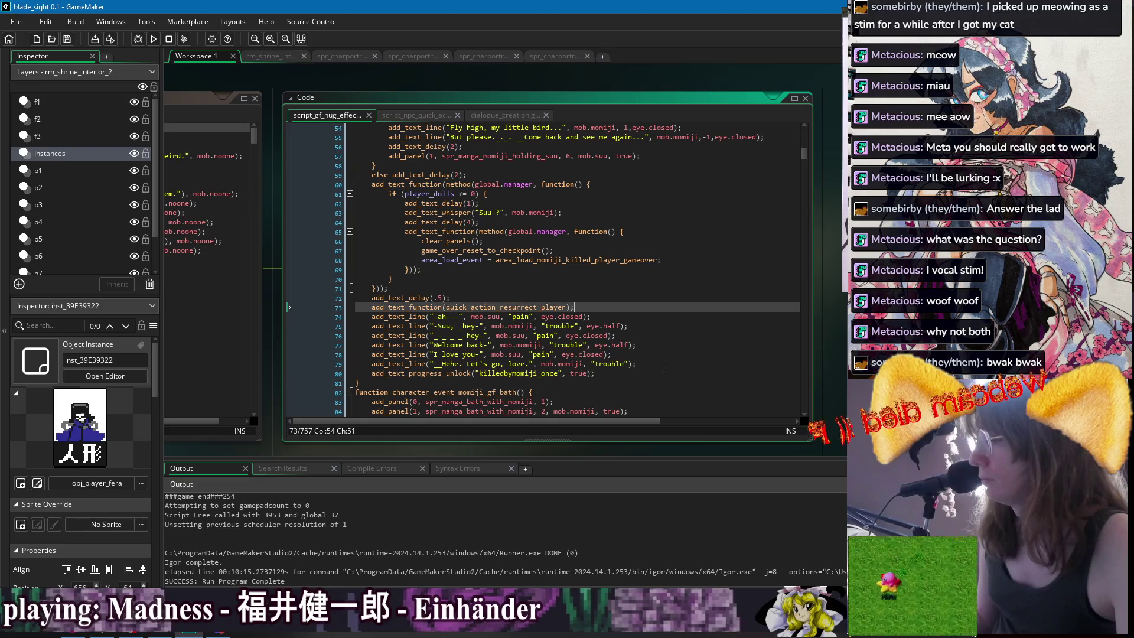
left_click(648, 308)
left_click(641, 345)
left_click(626, 373)
Recheck the delay line and the closing of the dolls branch around the progress unlock.
scroll(599, 293, "up", 1)
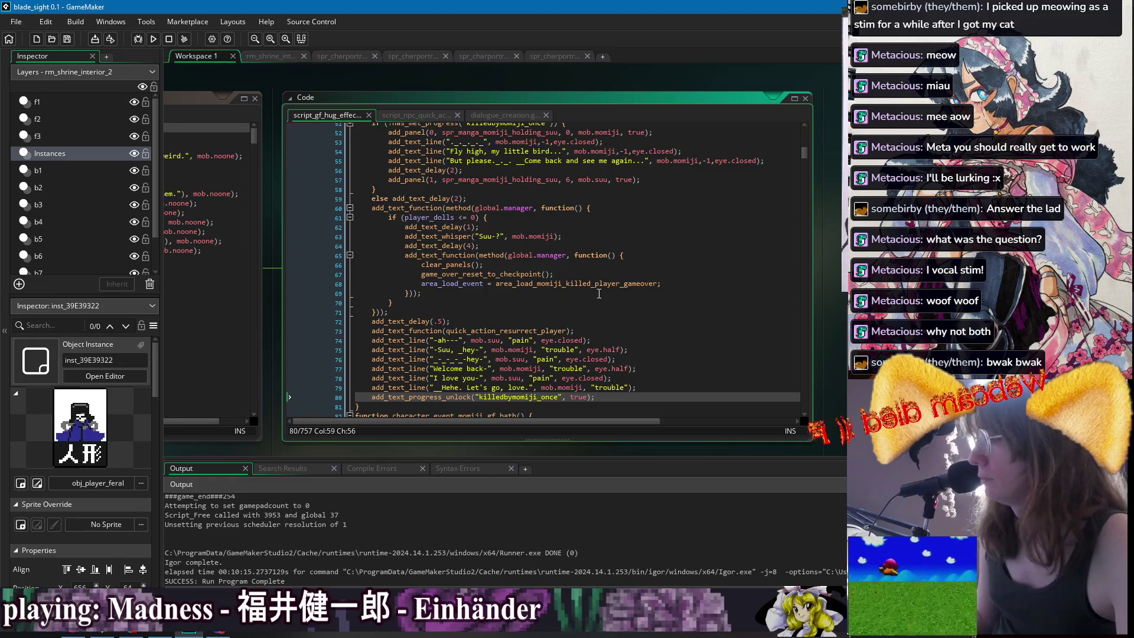
scroll(599, 293, "up", 1)
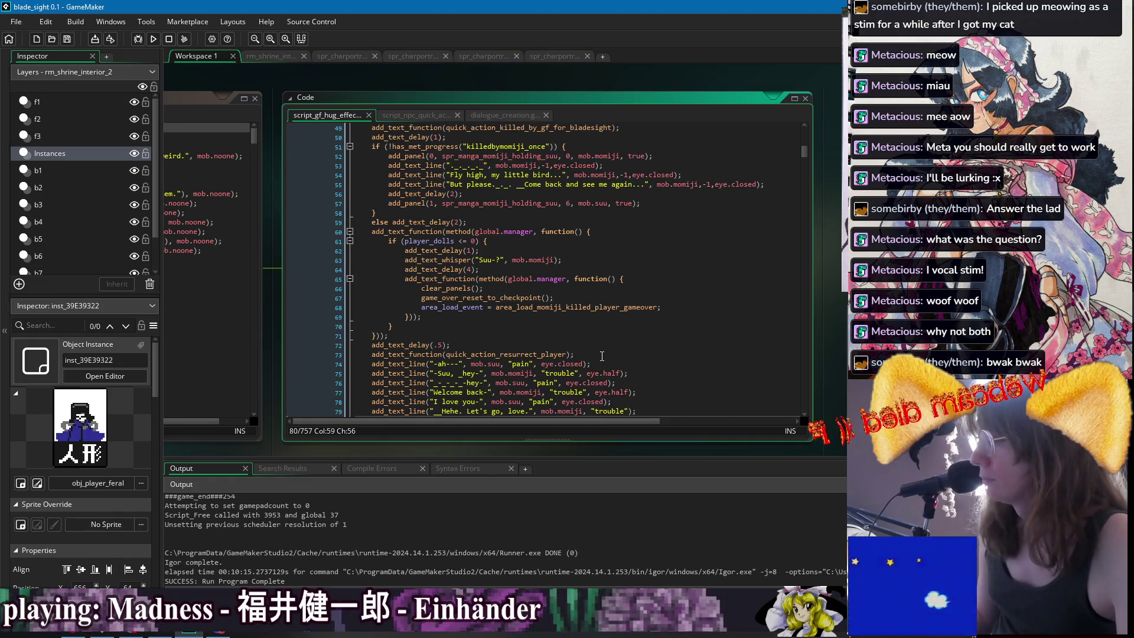
scroll(602, 357, "down", 1)
left_click(626, 322)
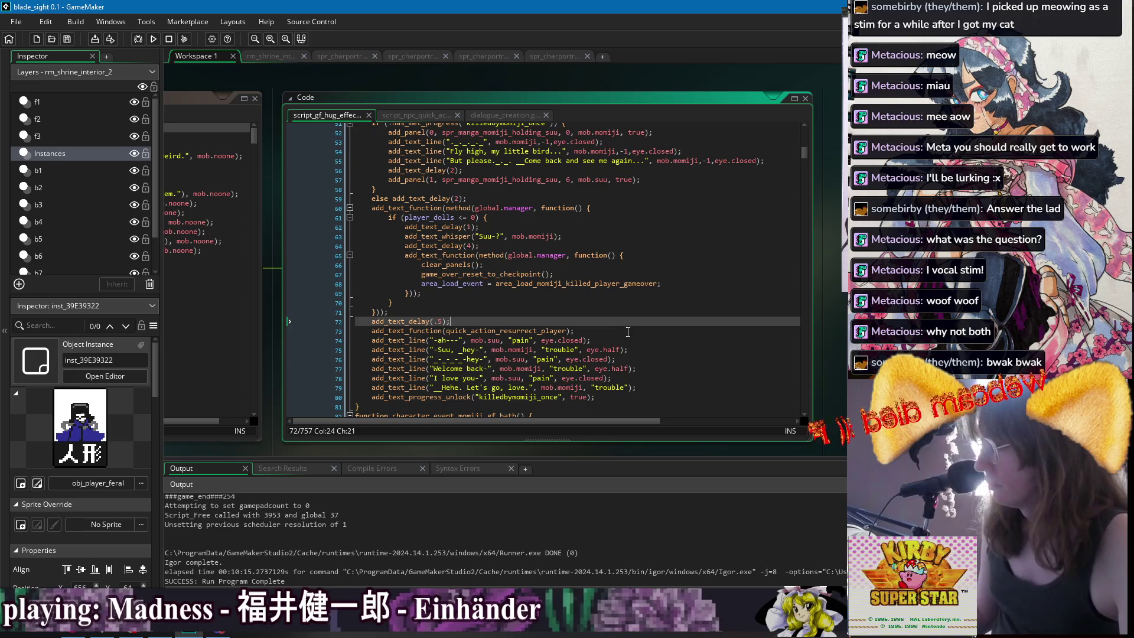
left_click(649, 398)
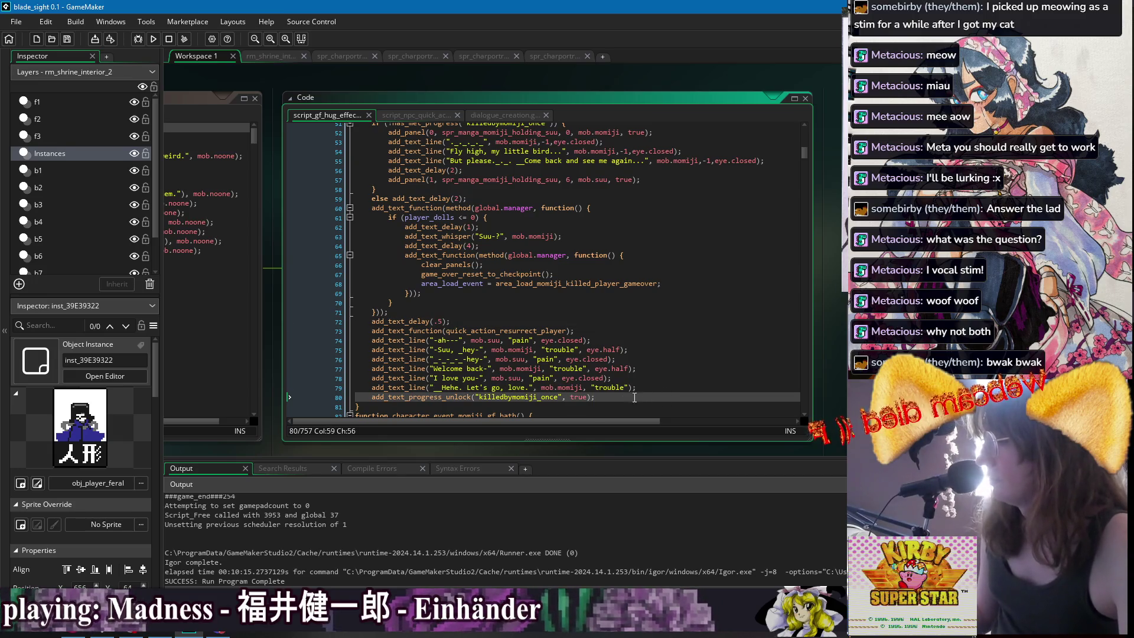
left_click(560, 314)
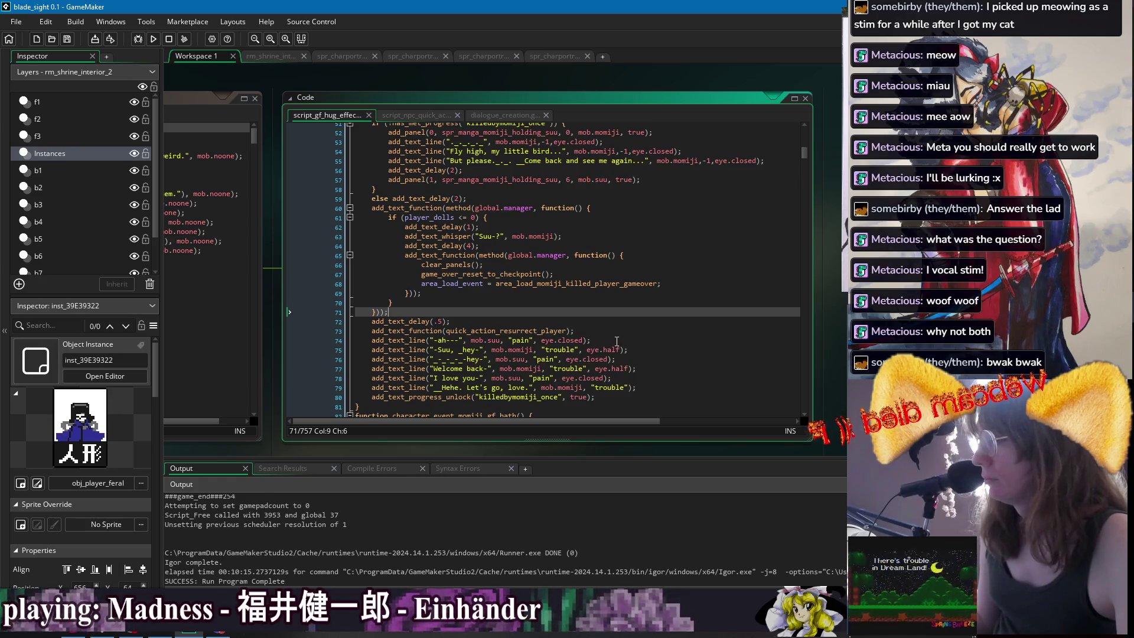
left_click(609, 396)
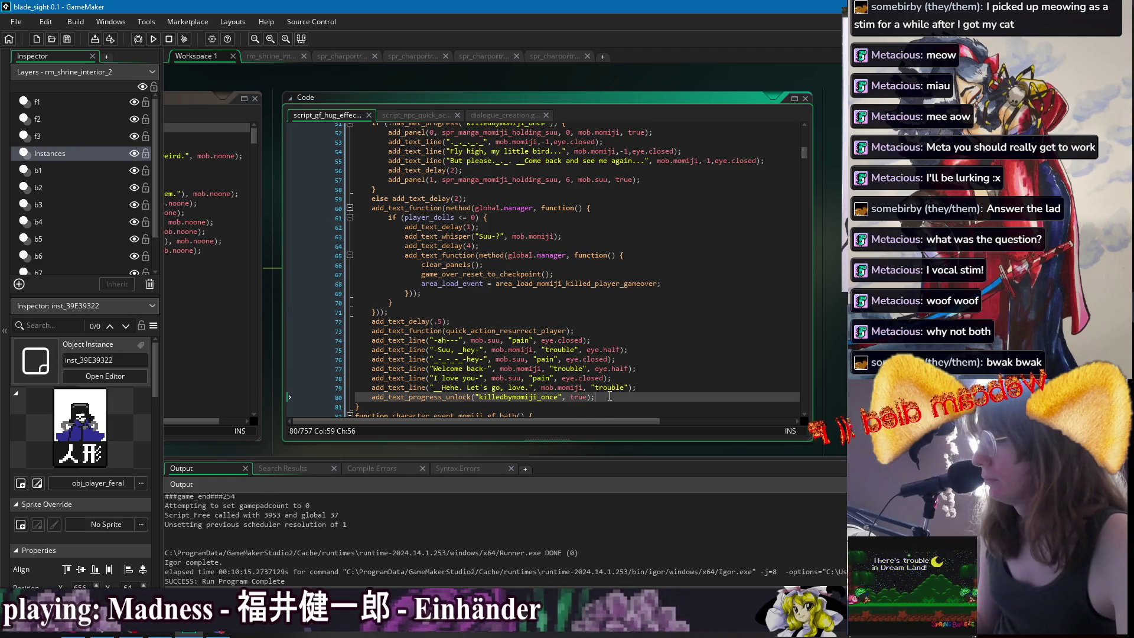
Replace the pain and trouble expression strings on lines 74–76 with -1.
double_click(511, 340)
type("-1")
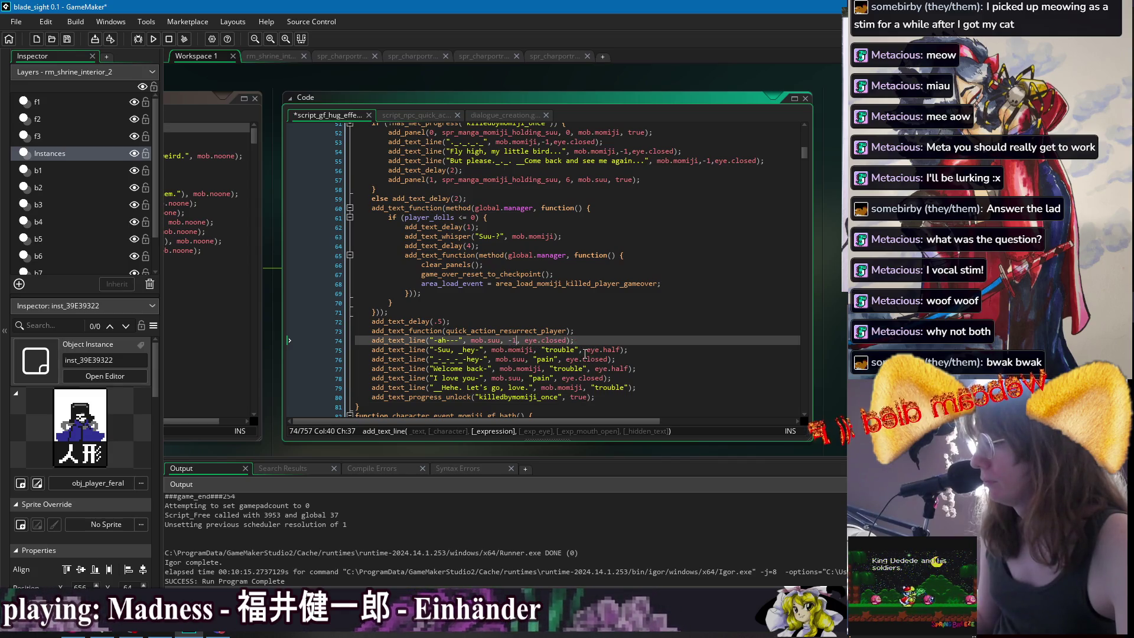
left_click(581, 350)
type("-1")
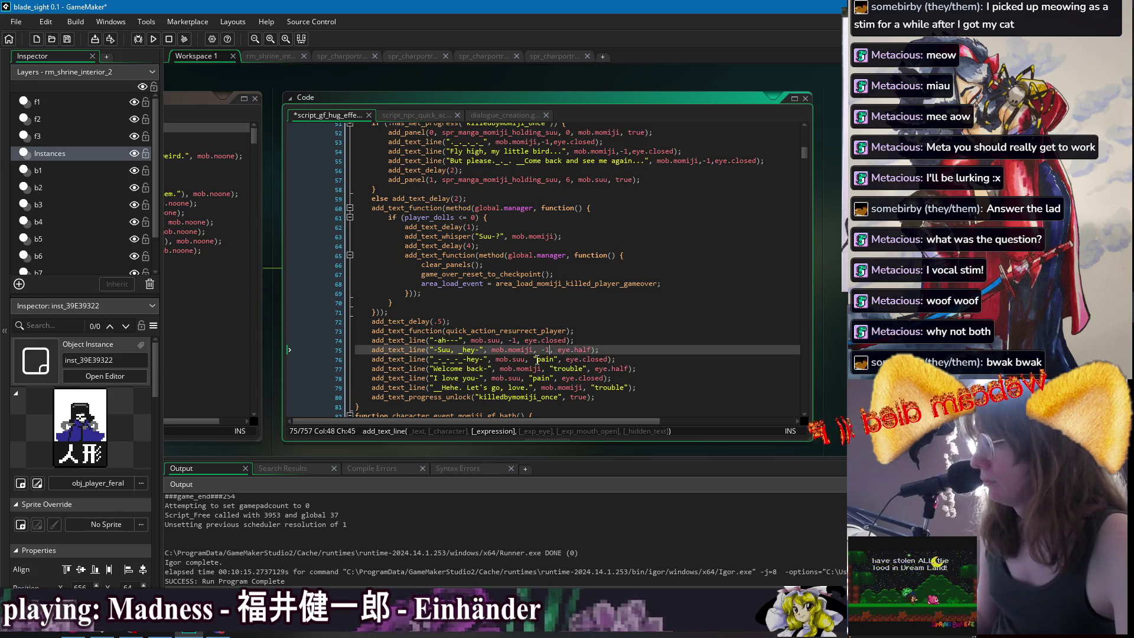
left_click(535, 359)
key("Right")
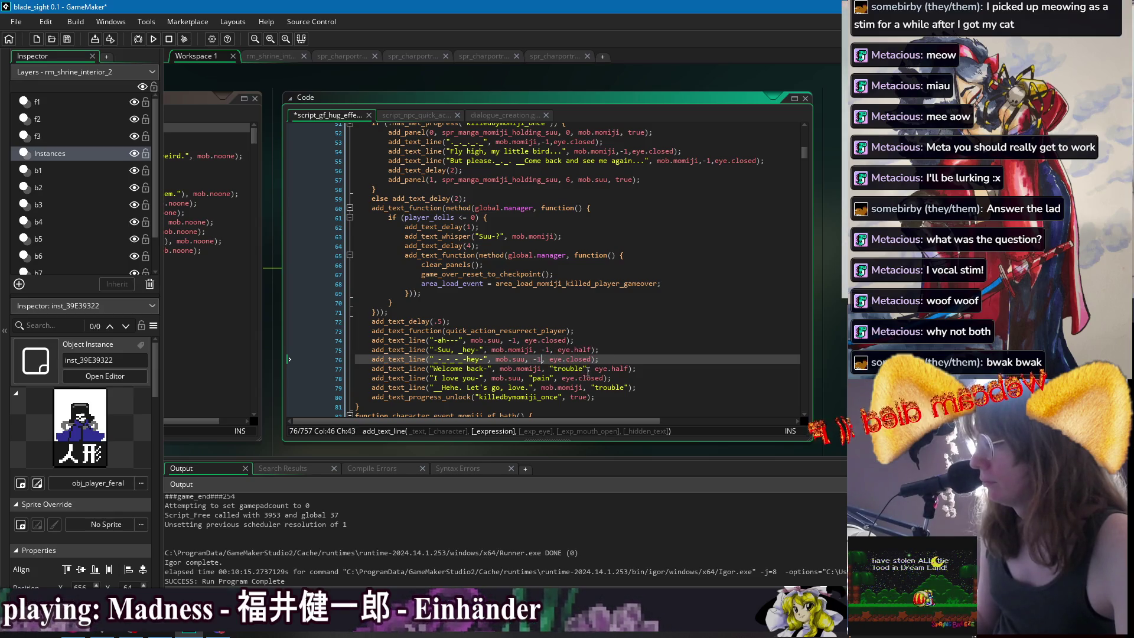
Set the expressions on lines 77–79 to -1, review the edits, and run the game.
double_click(566, 369)
type("-1")
left_click(550, 378)
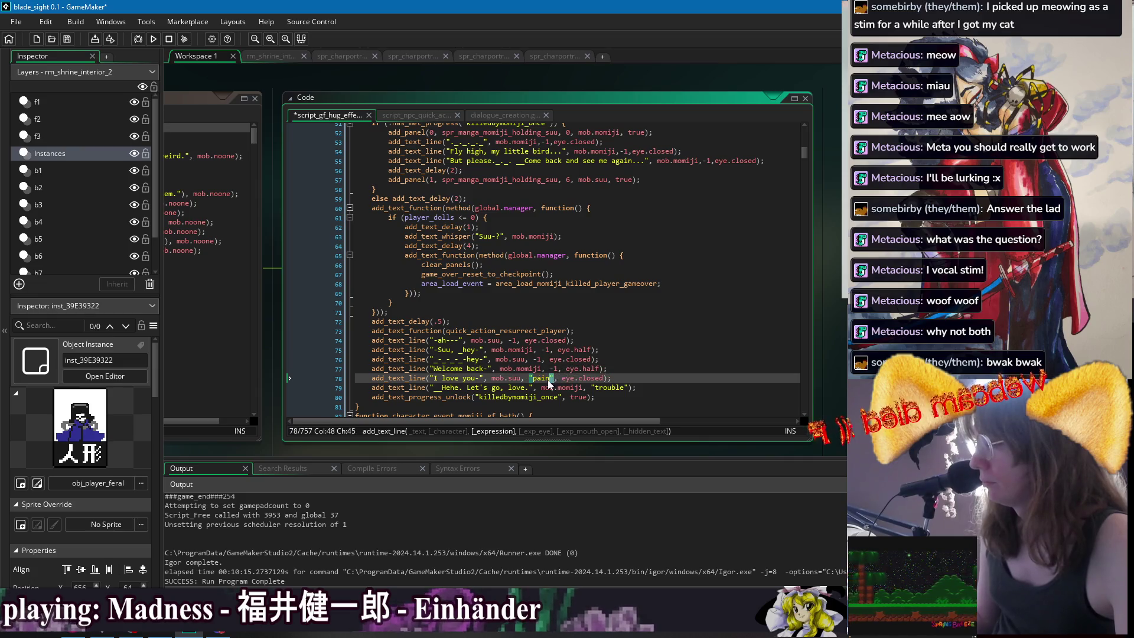
double_click(601, 388)
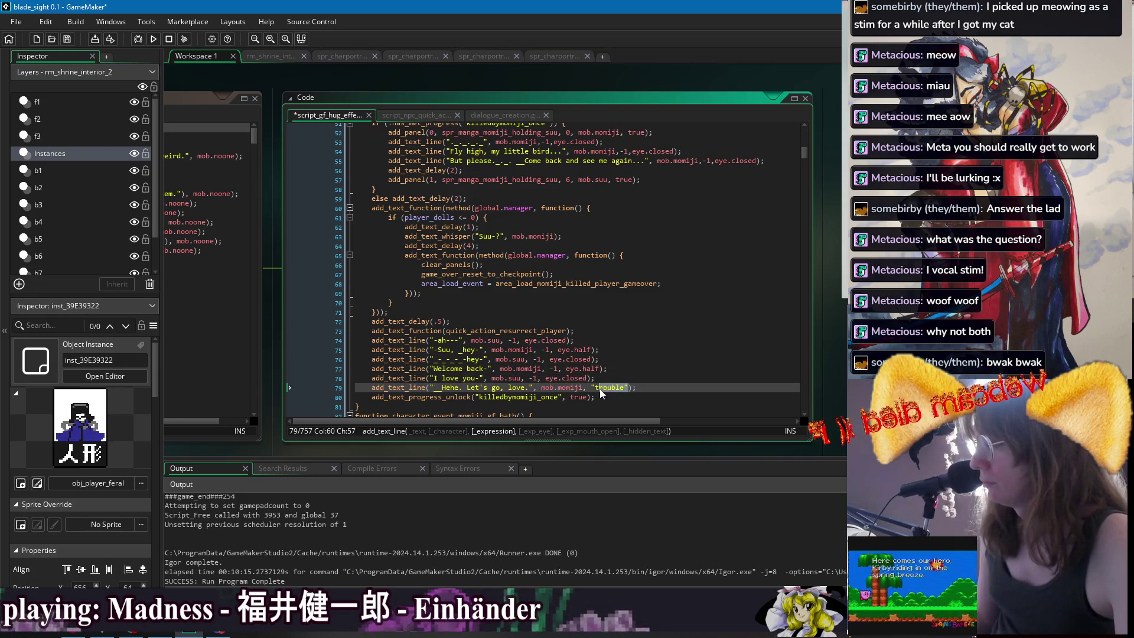
type("-1")
left_click(670, 381)
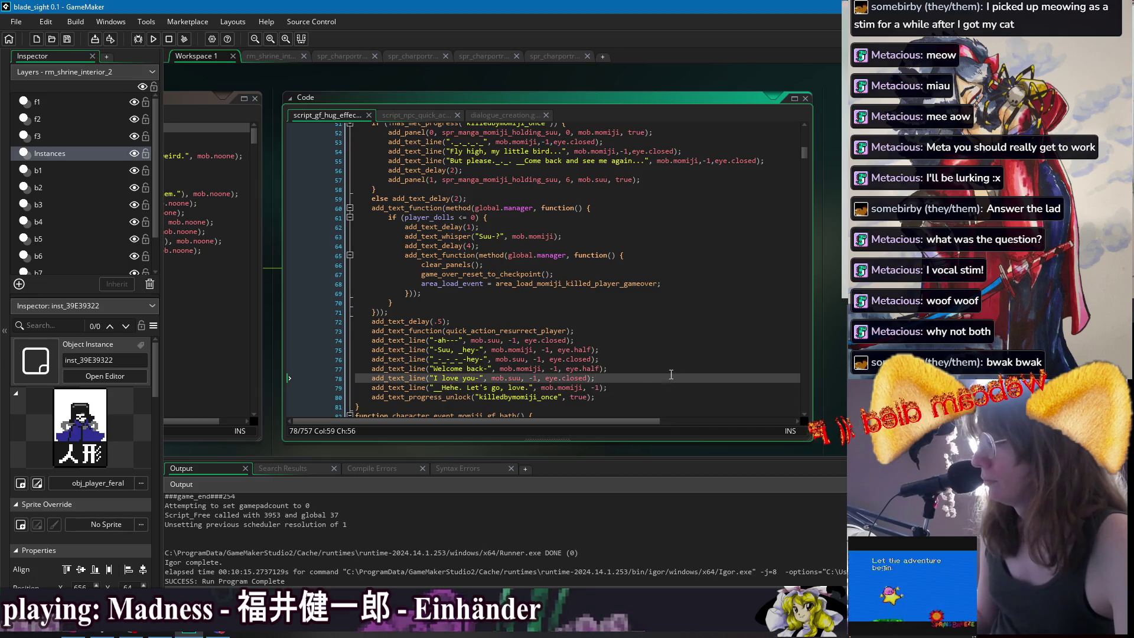
left_click(671, 369)
left_click(154, 40)
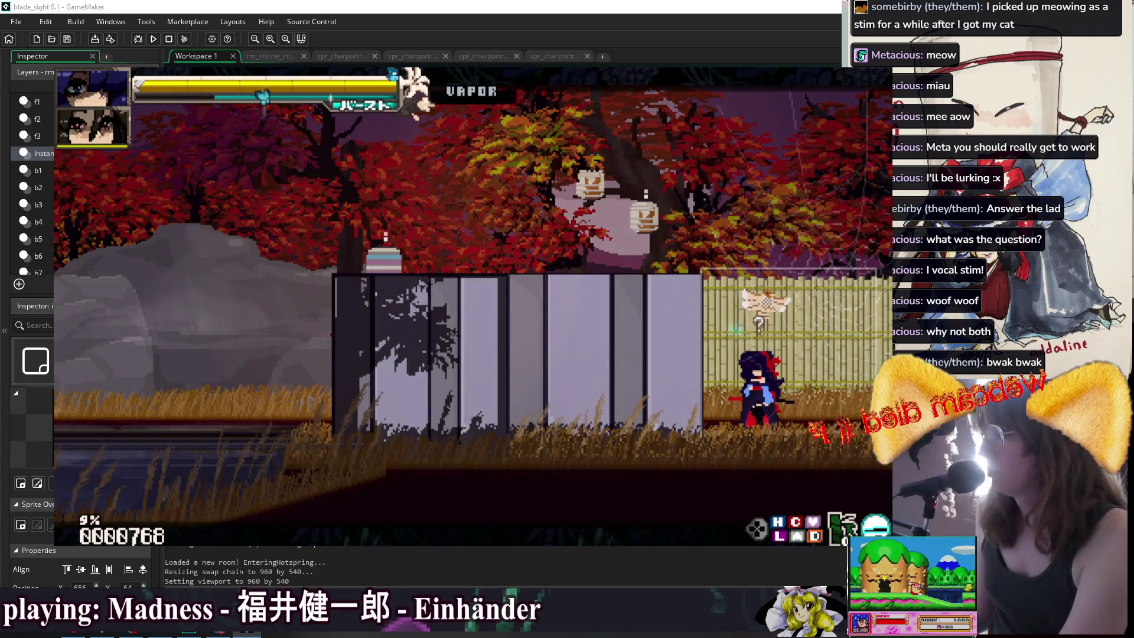
Sit beside Momiji, choose Kill me, and answer her question.
key("Up")
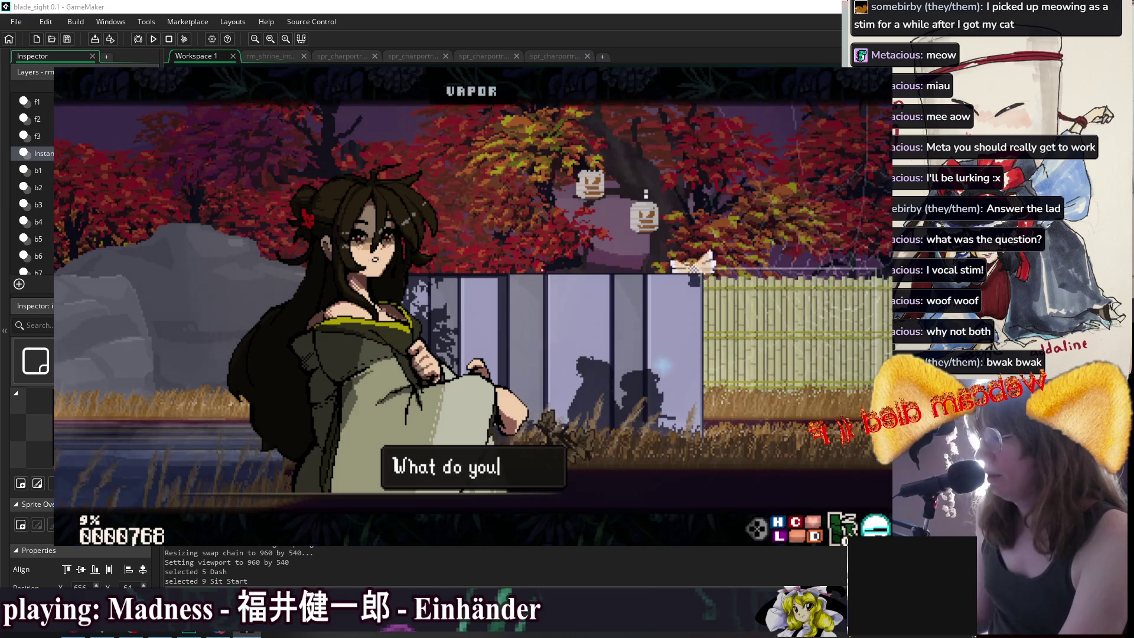
key("Down")
key("Down")
key("Down")
key("Return")
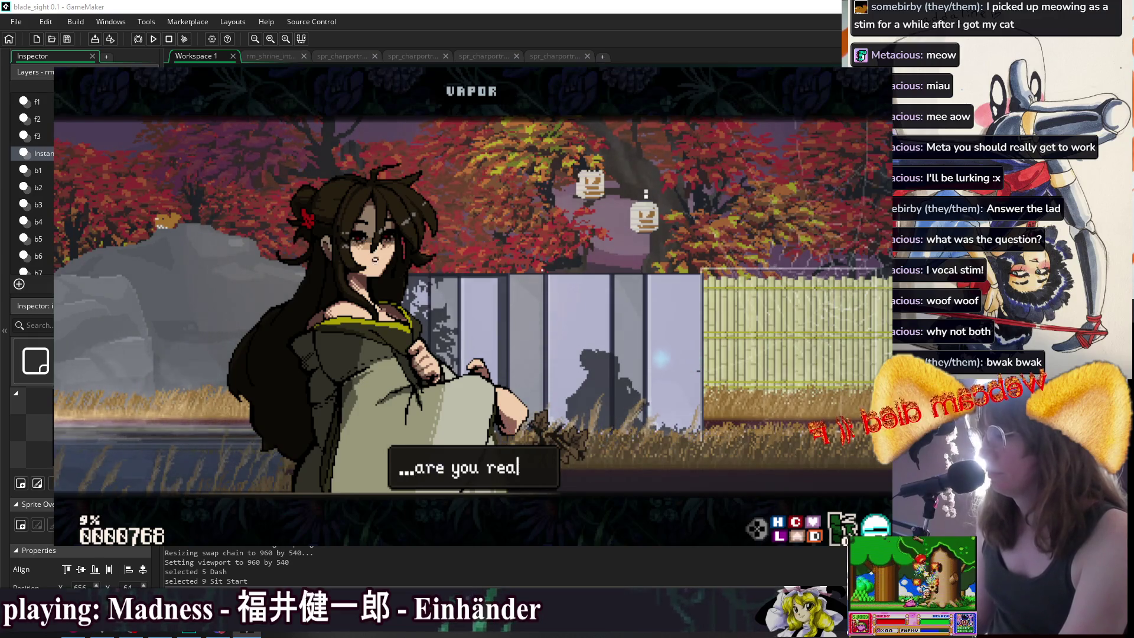
key("z")
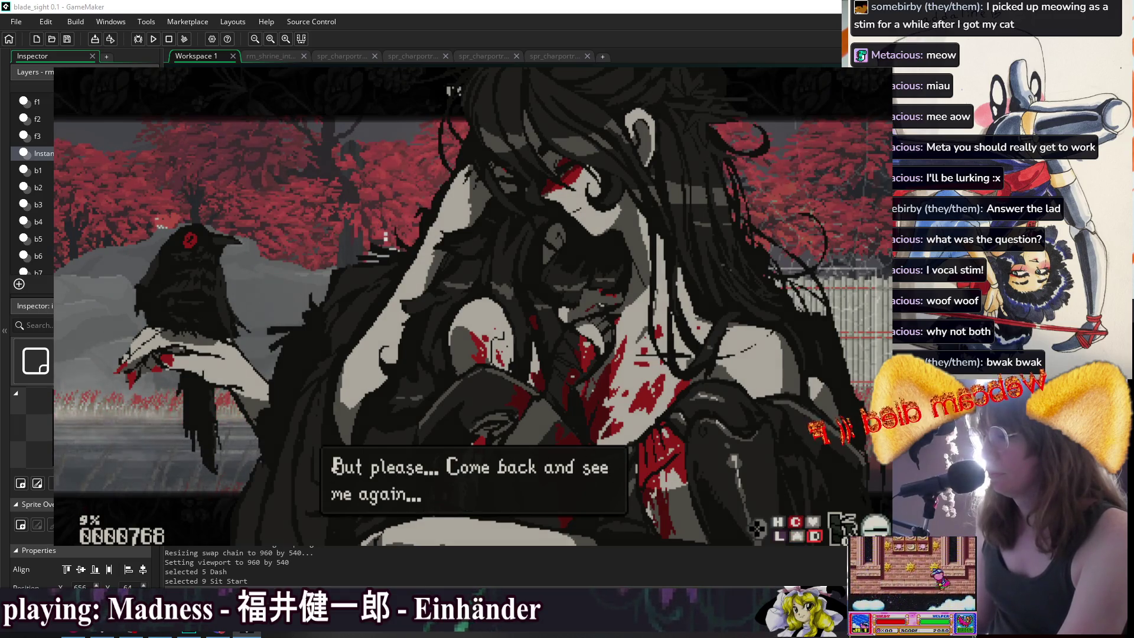
Advance the kill cutscene through "Welcome back" and "I love you" until revived.
key("z")
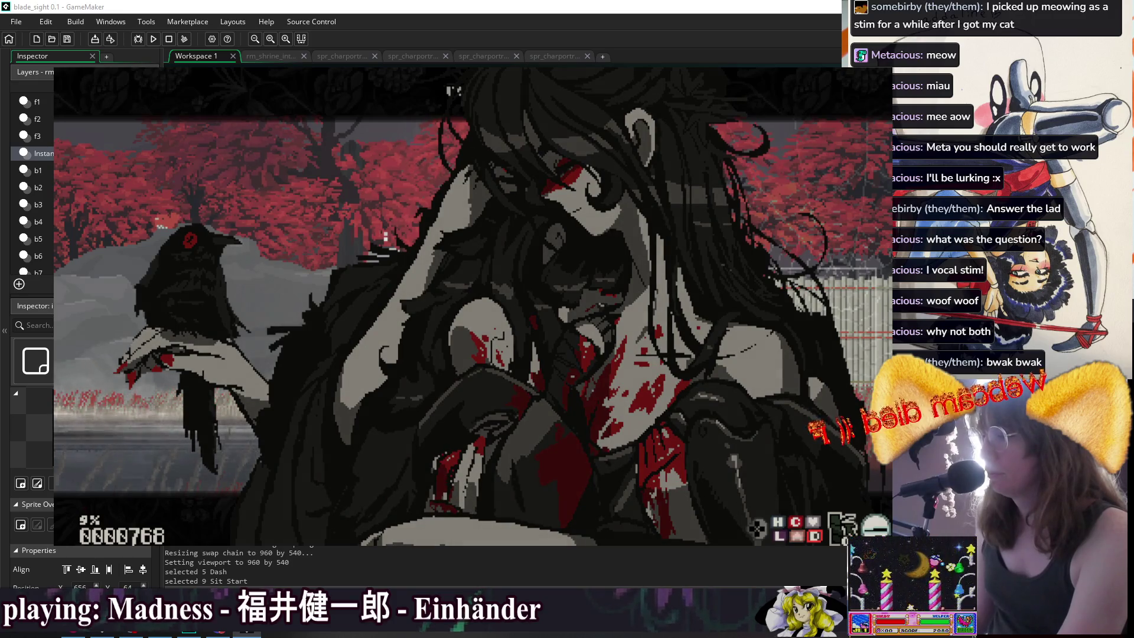
key("z")
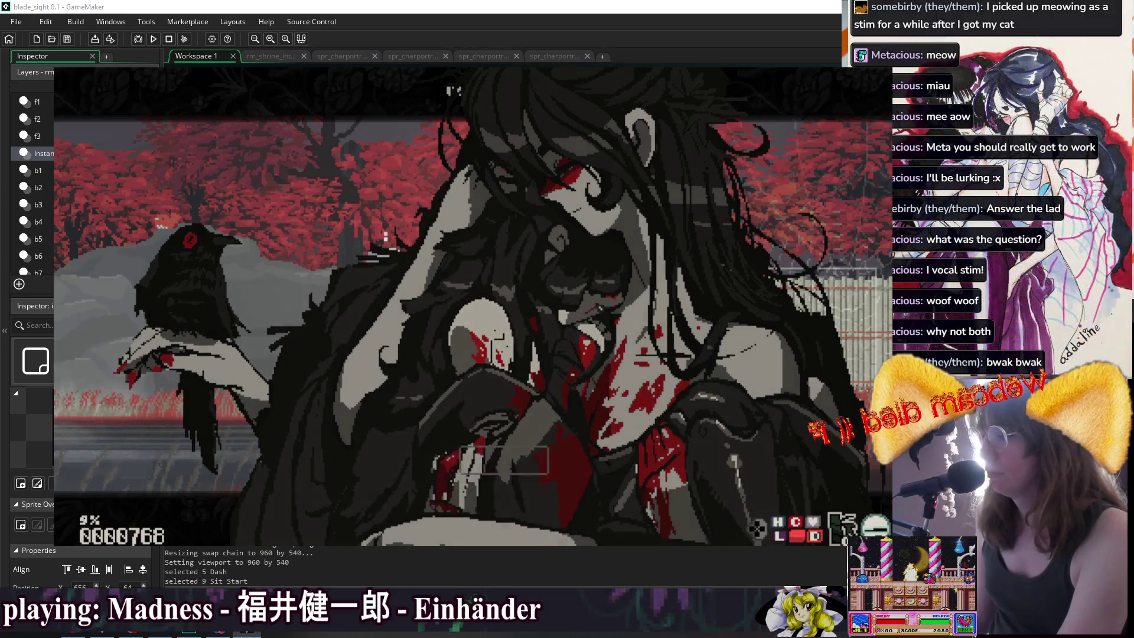
key("z")
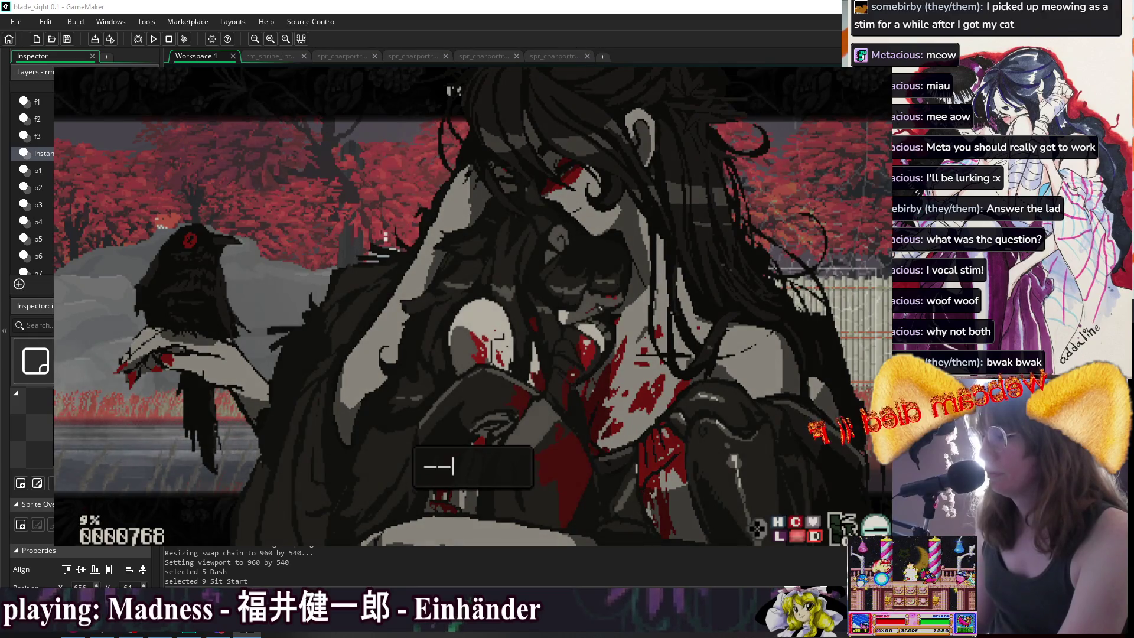
key("z")
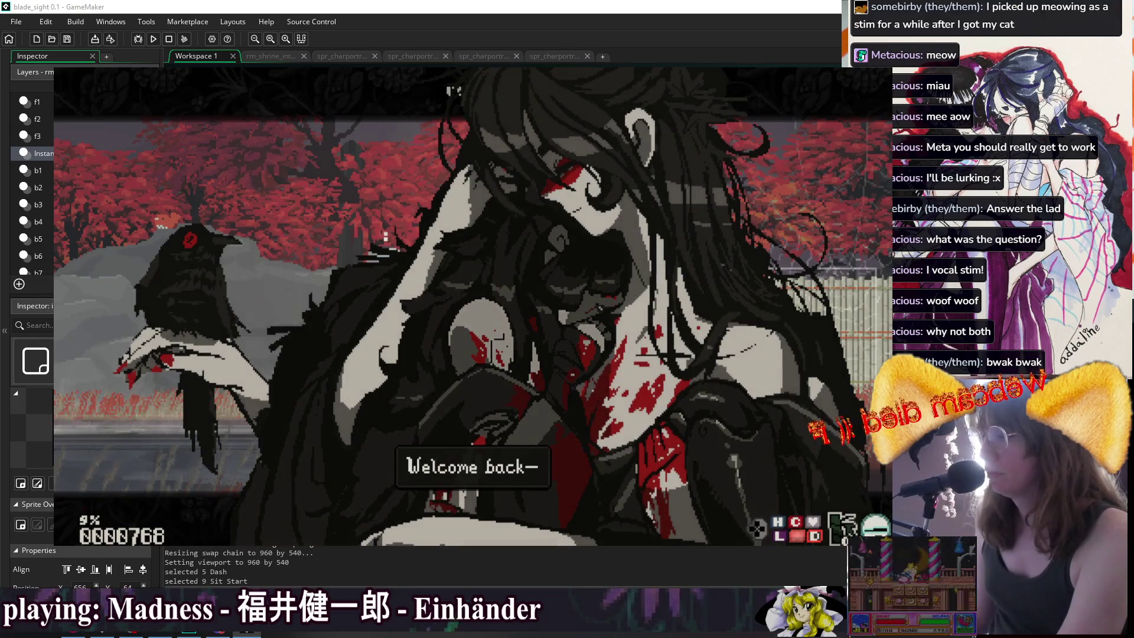
key("z")
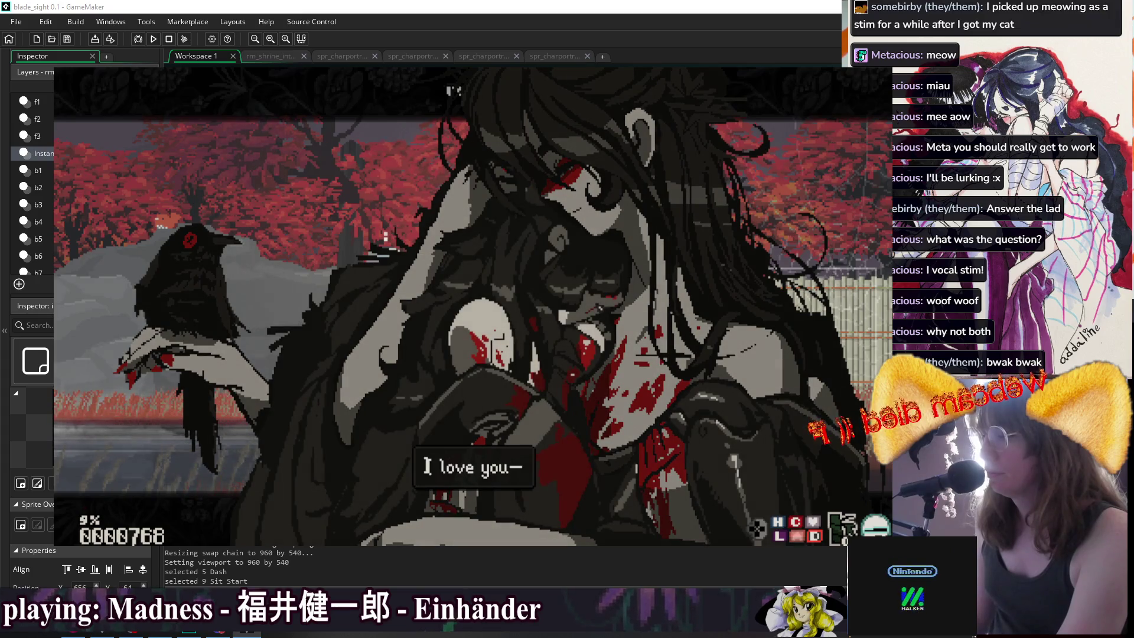
key("z")
key("z")
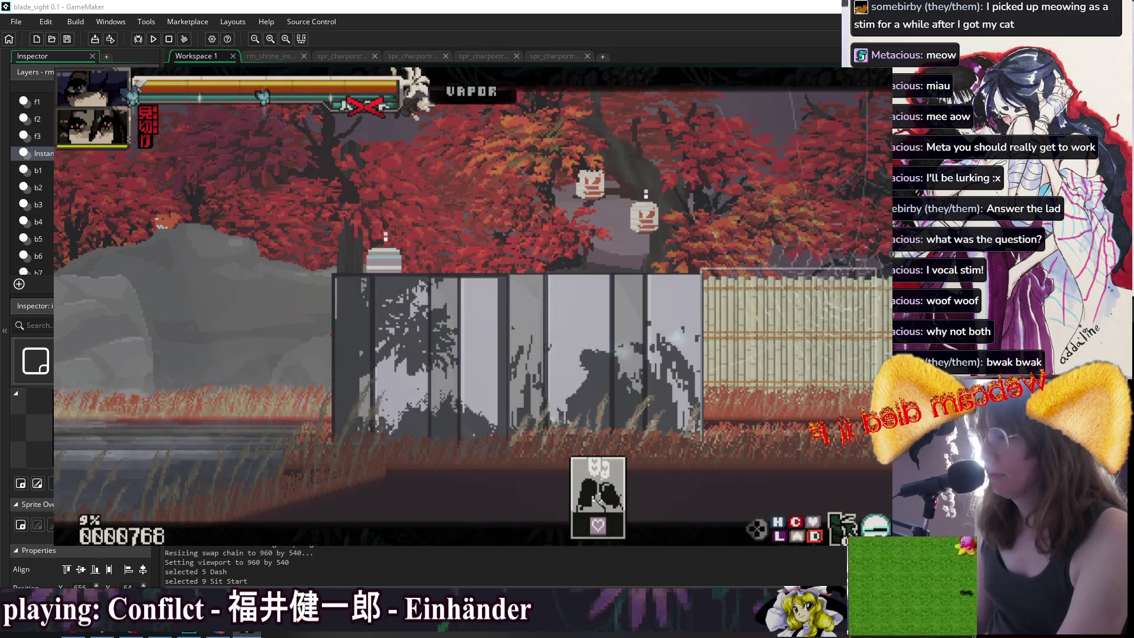
key("z")
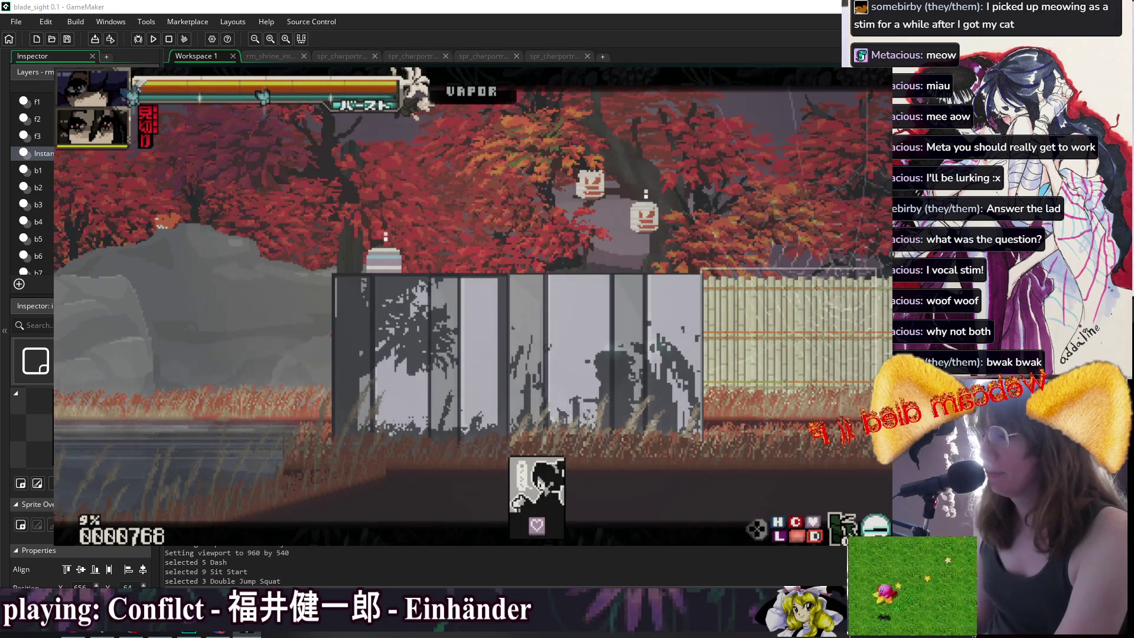
Run through the Cliffside room fighting enemies, then return to the hot spring and sit by Momiji.
key("Right")
key("Left")
key("z")
key("z")
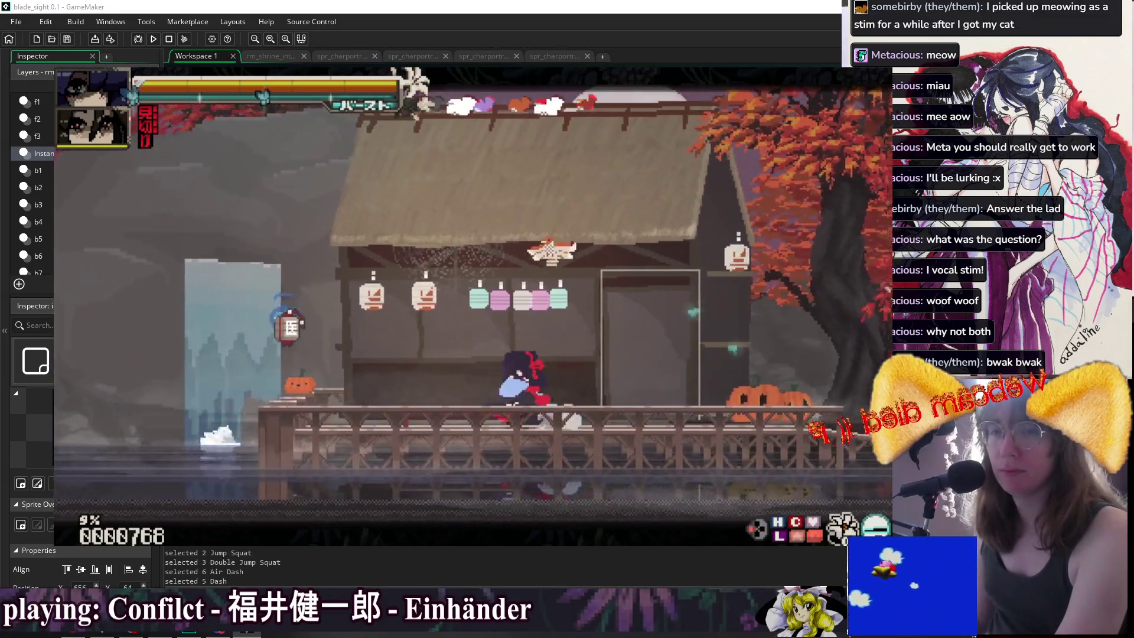
key("Left")
key("z")
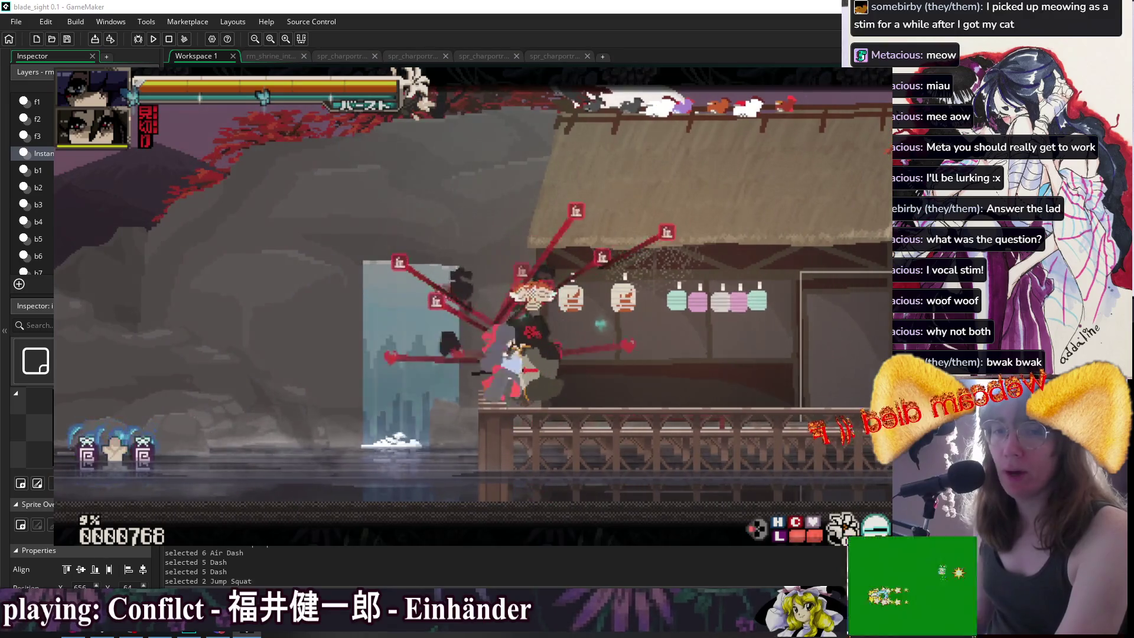
key("Left")
key("z")
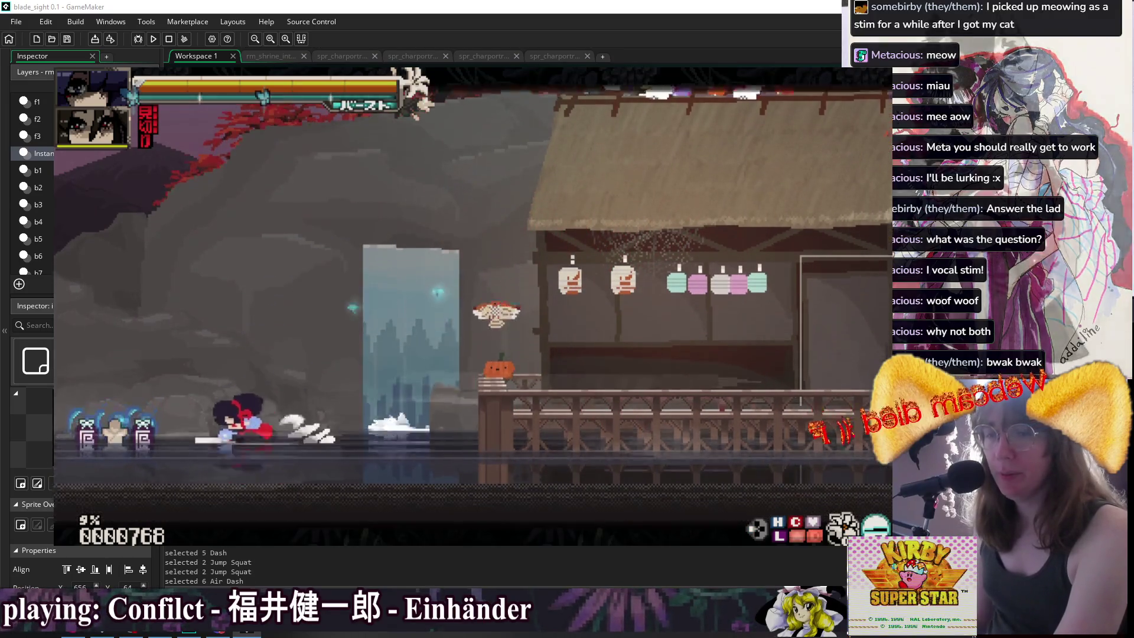
key("z")
key("z")
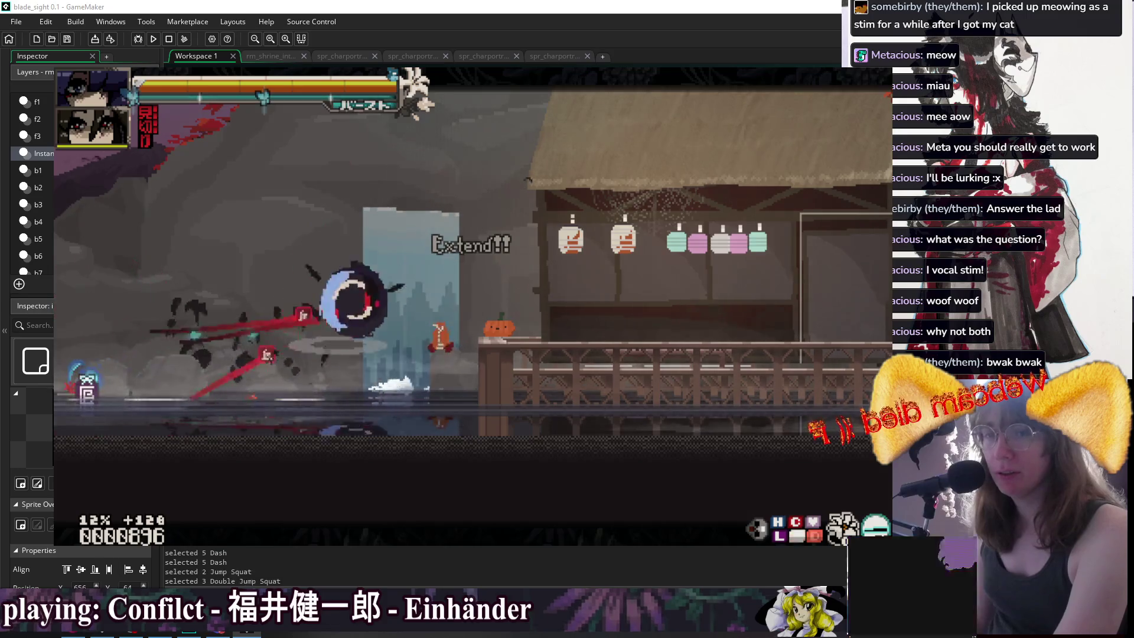
key("Right")
key("z")
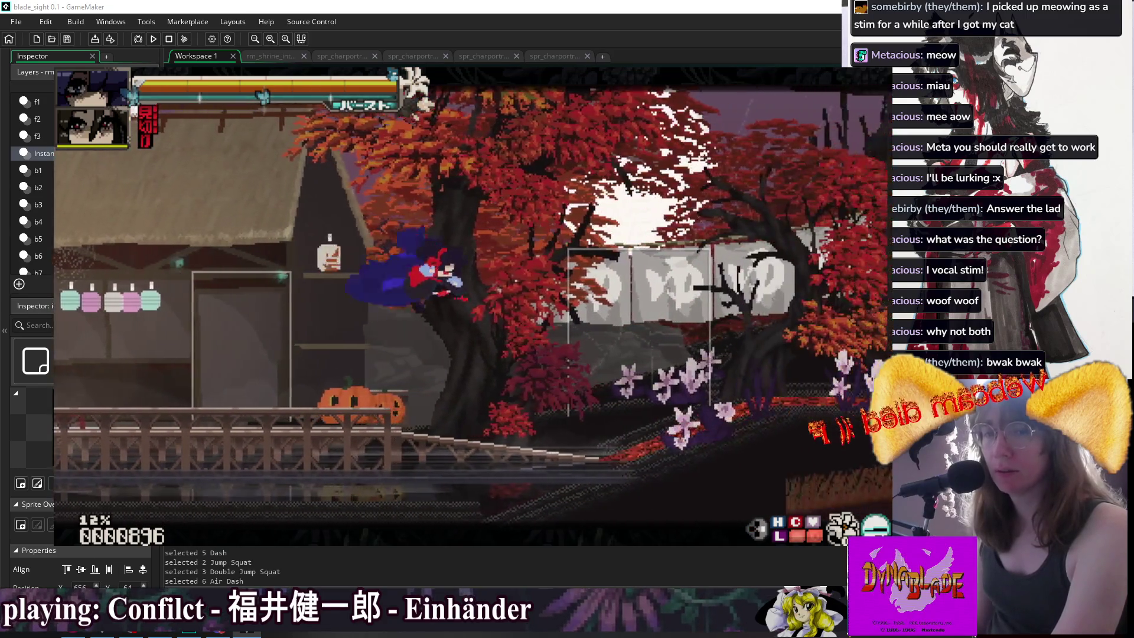
key("Right")
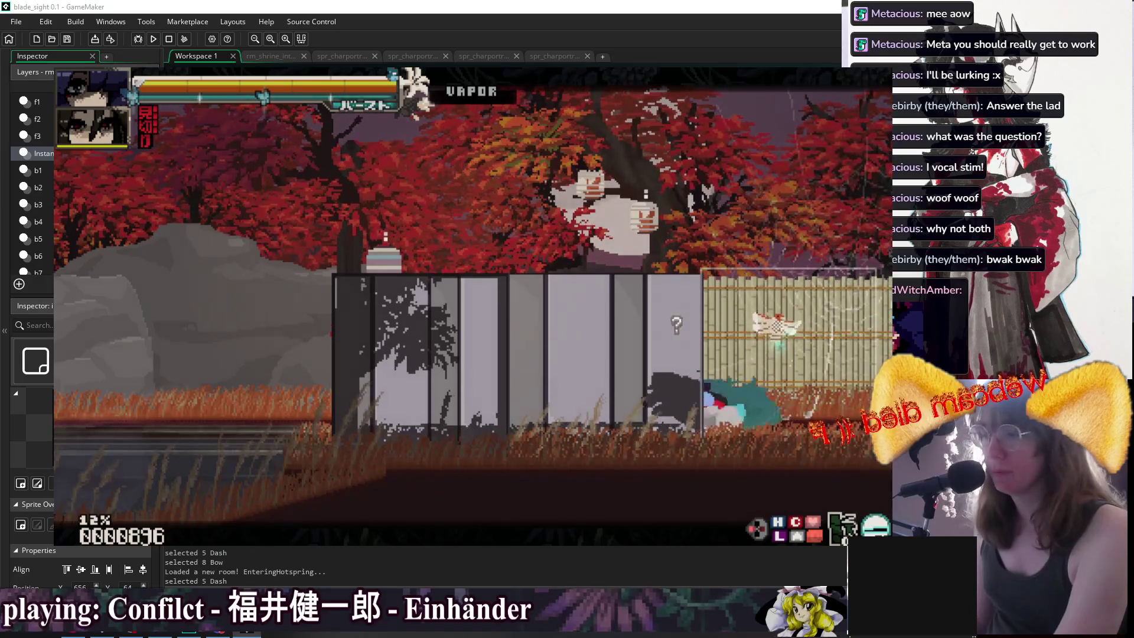
key("Down")
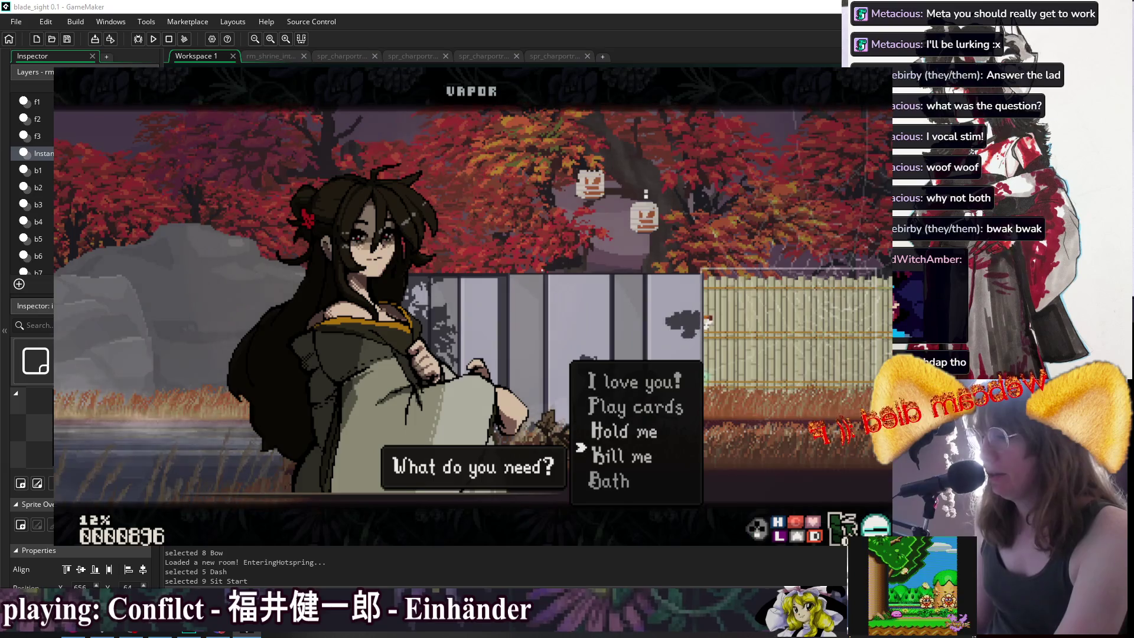
Pick 'Kill me' at Momiji's prompt, advance her dialogue, then highlight 'Hold me' at the next choice.
key("Down")
key("Down")
key("Down")
key("Return")
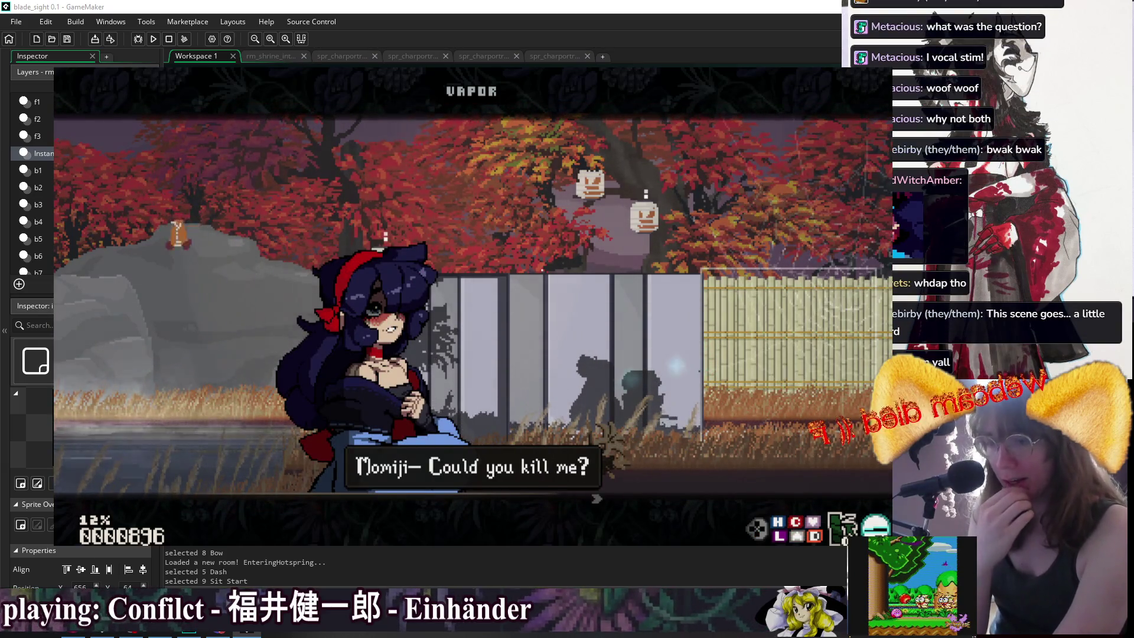
key("Return")
key("Return")
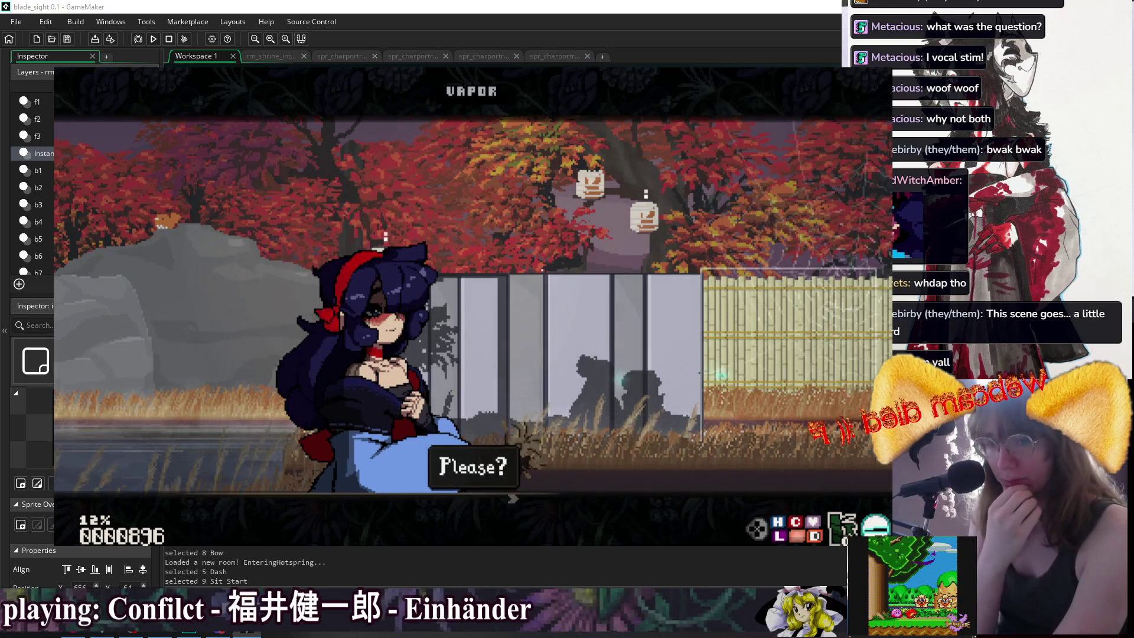
key("Return")
key("Return")
key("Return")
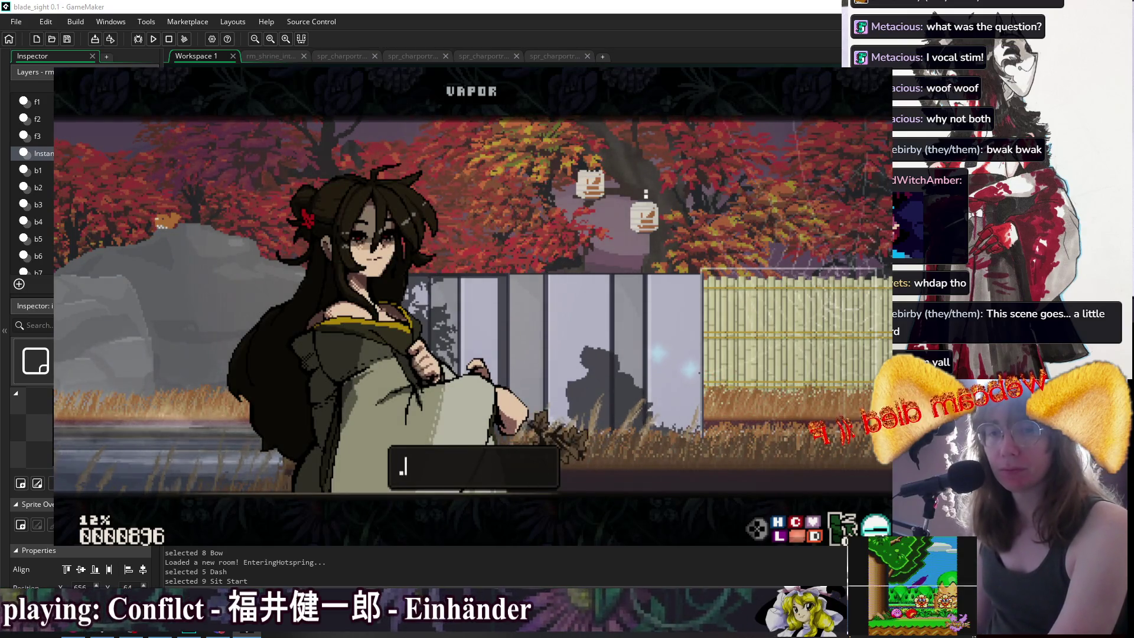
key("Return")
key("Return")
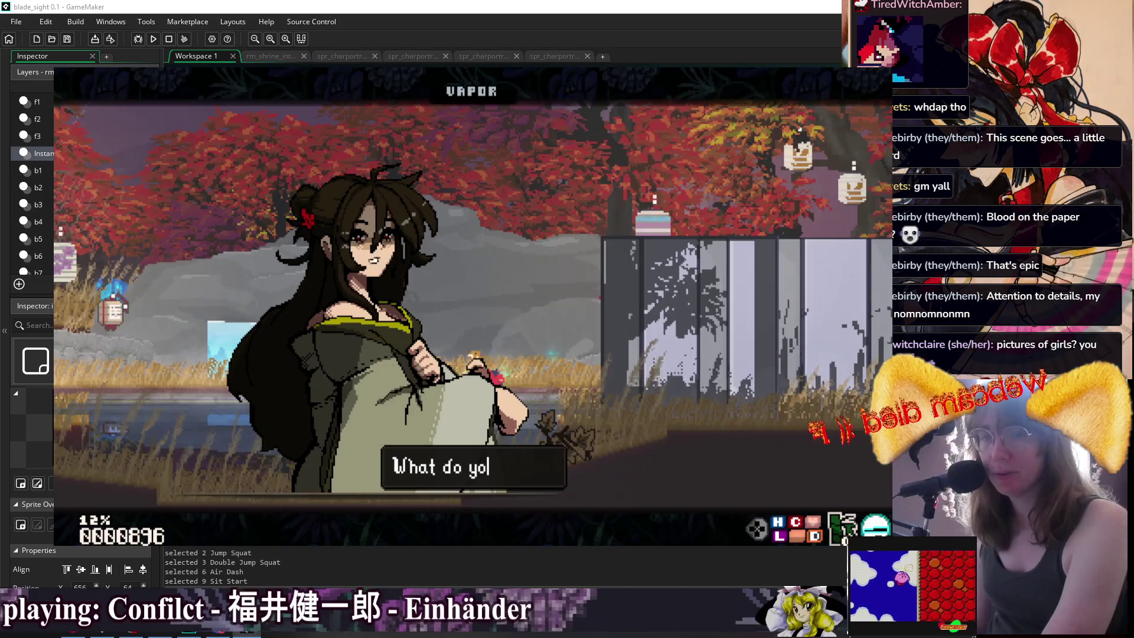
key("Down")
key("Down")
Confirm 'Hold me' and advance the bath scene lines through to 'What's up, love?'.
key("z")
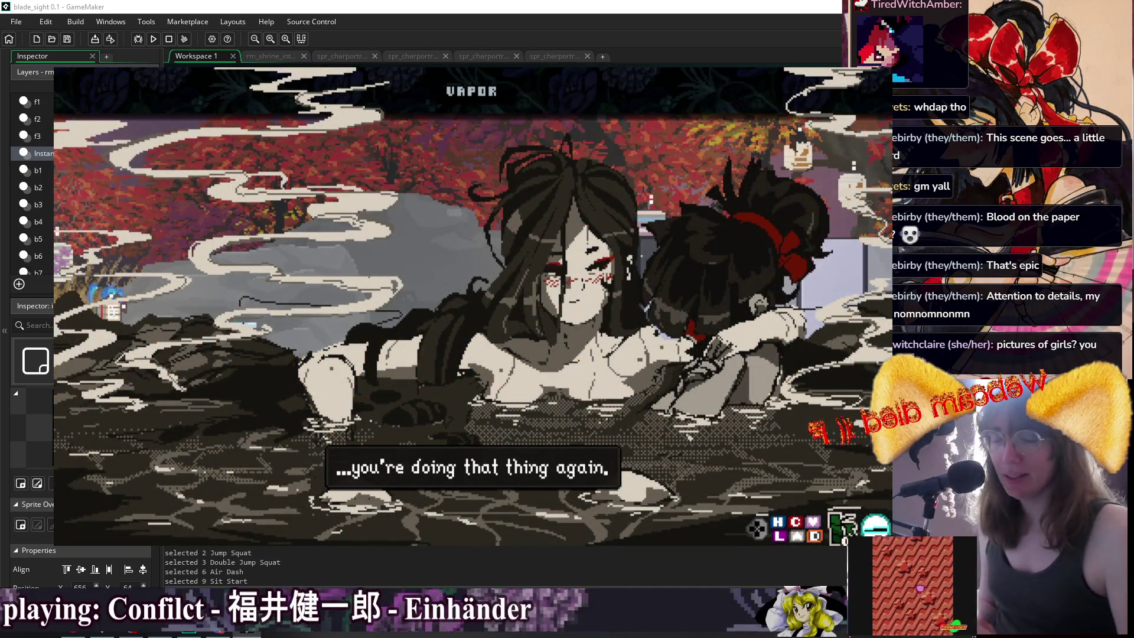
key("z")
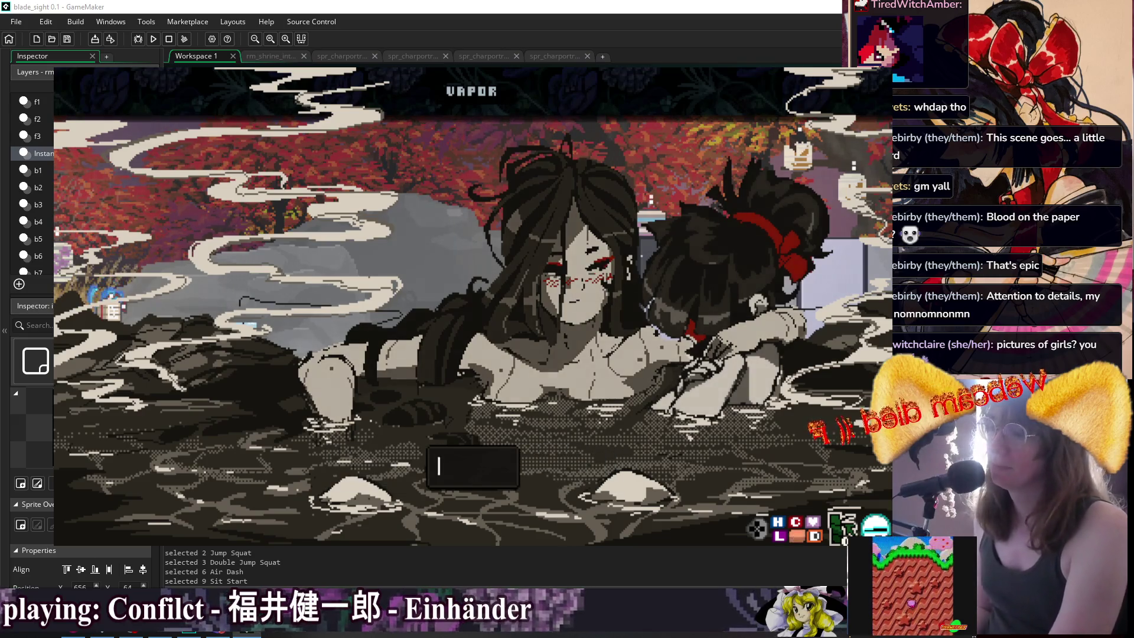
key("z")
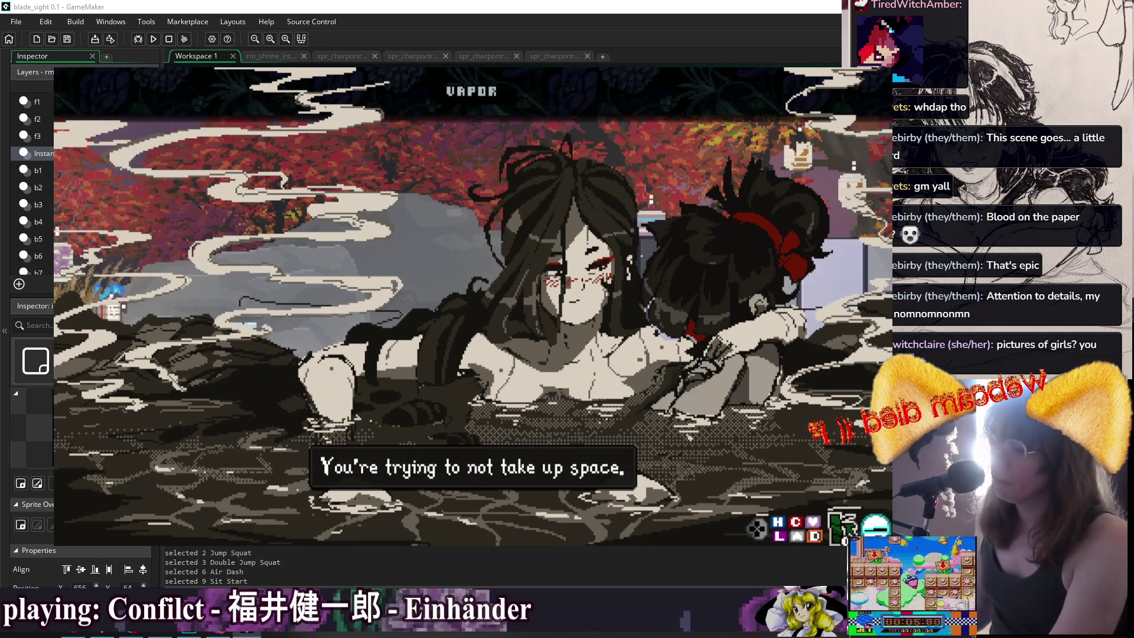
key("z")
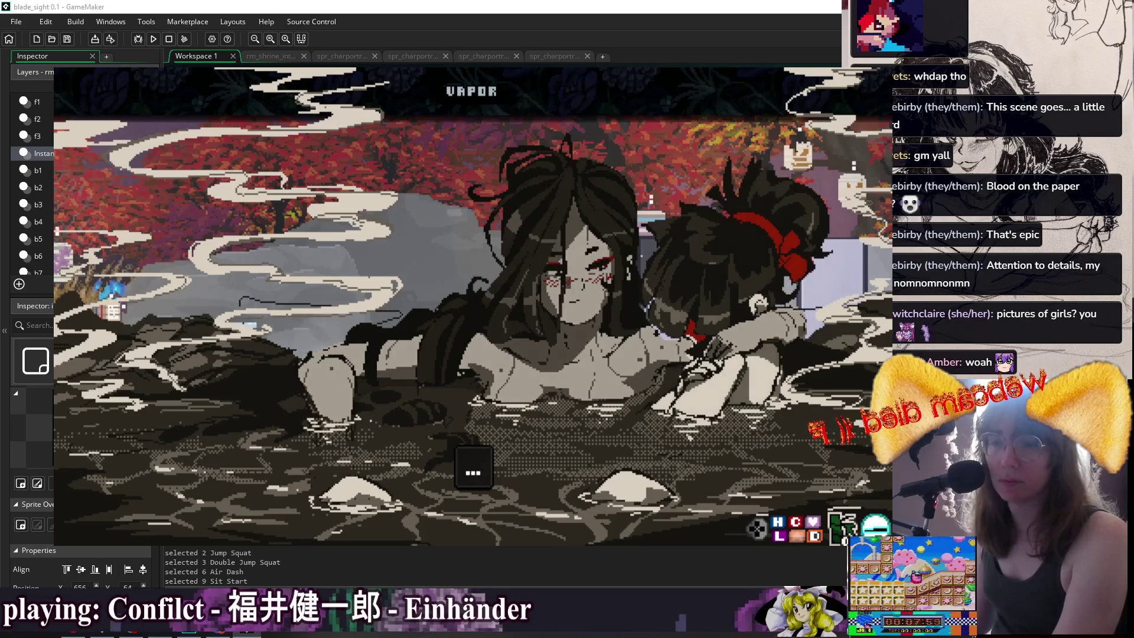
key("z")
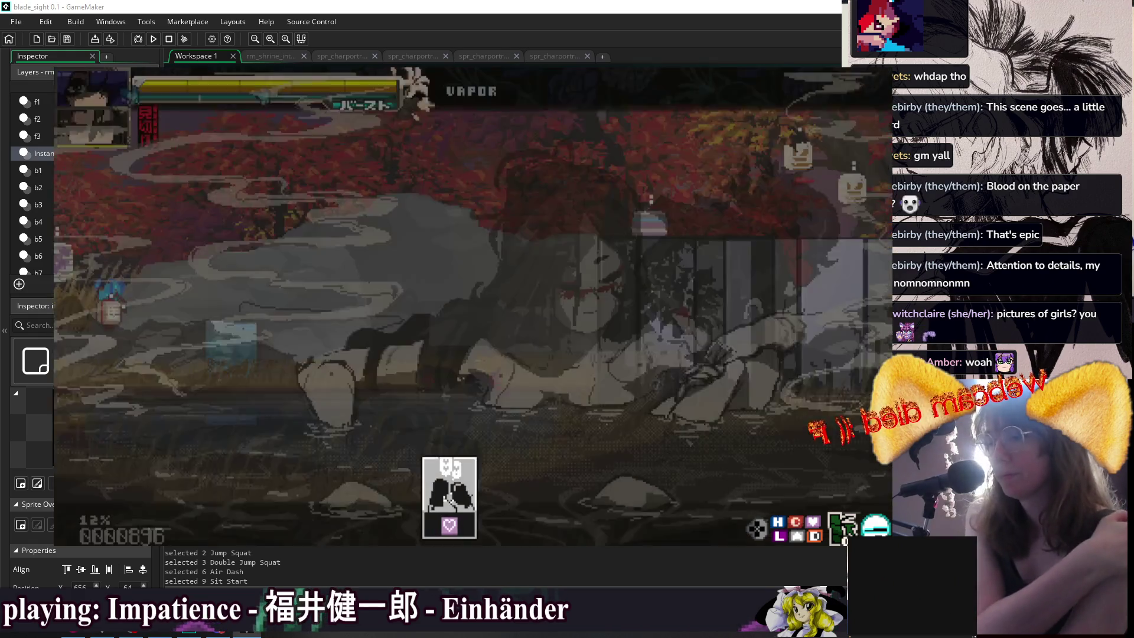
Dash and jump through Cliffside over the shack roof, then enter and leave Momiji and Suu's house.
key("Right")
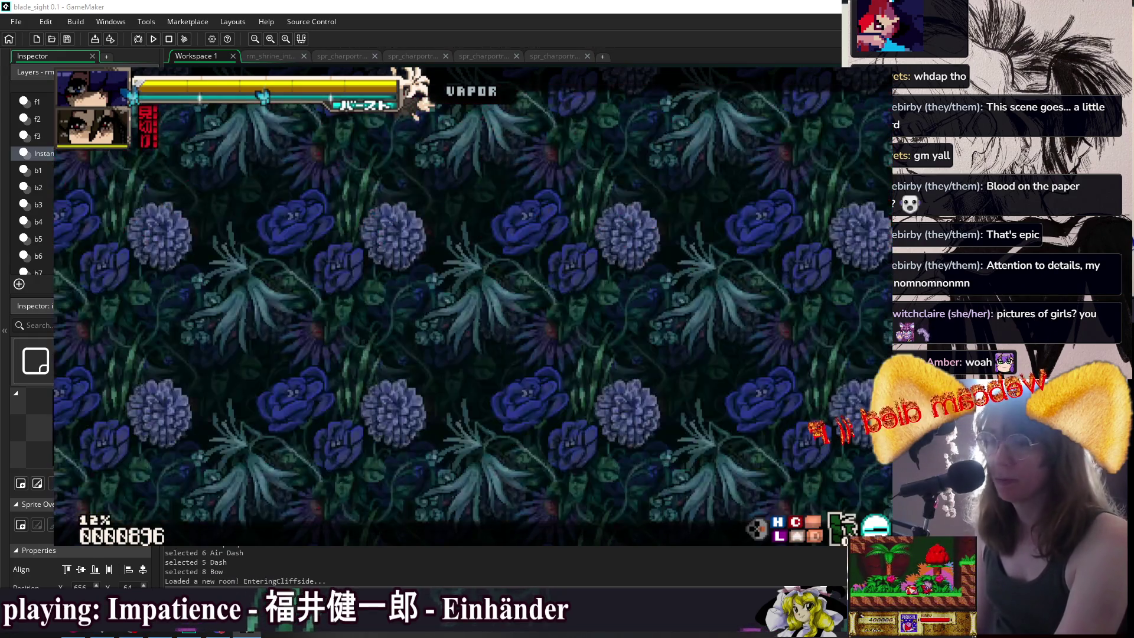
key("space")
key("space")
key("Left")
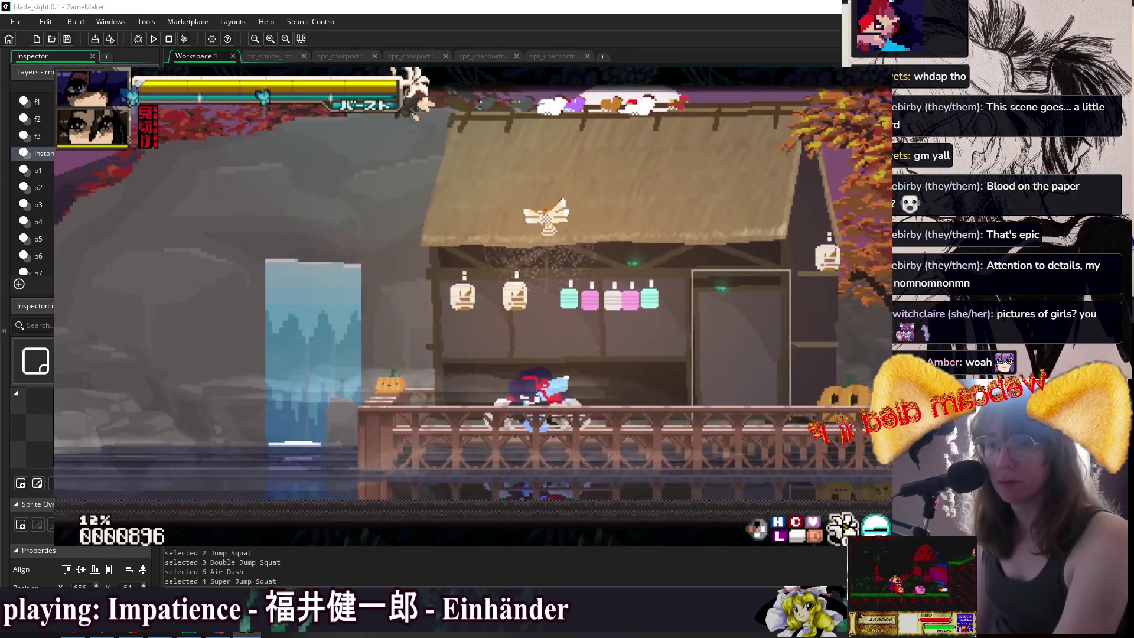
key("space")
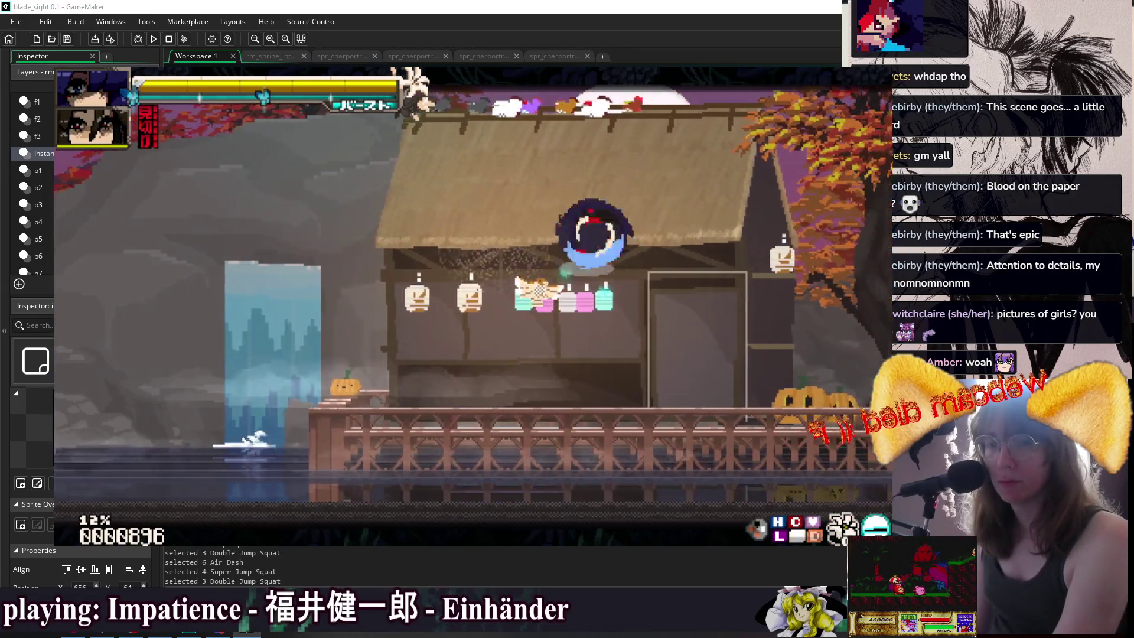
key("Right")
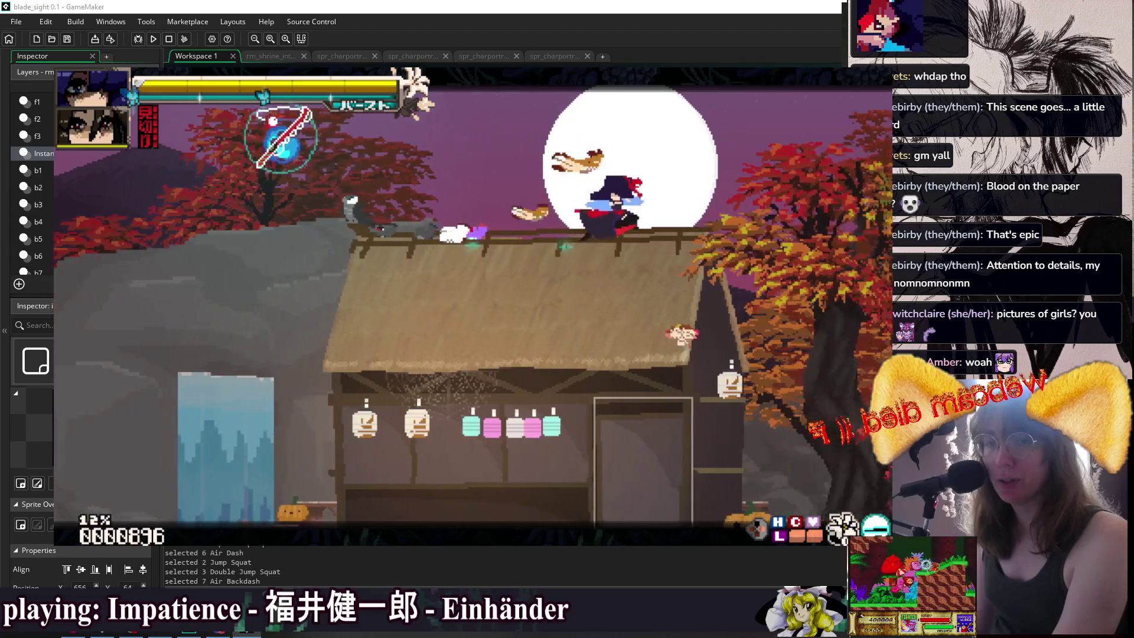
key("Left")
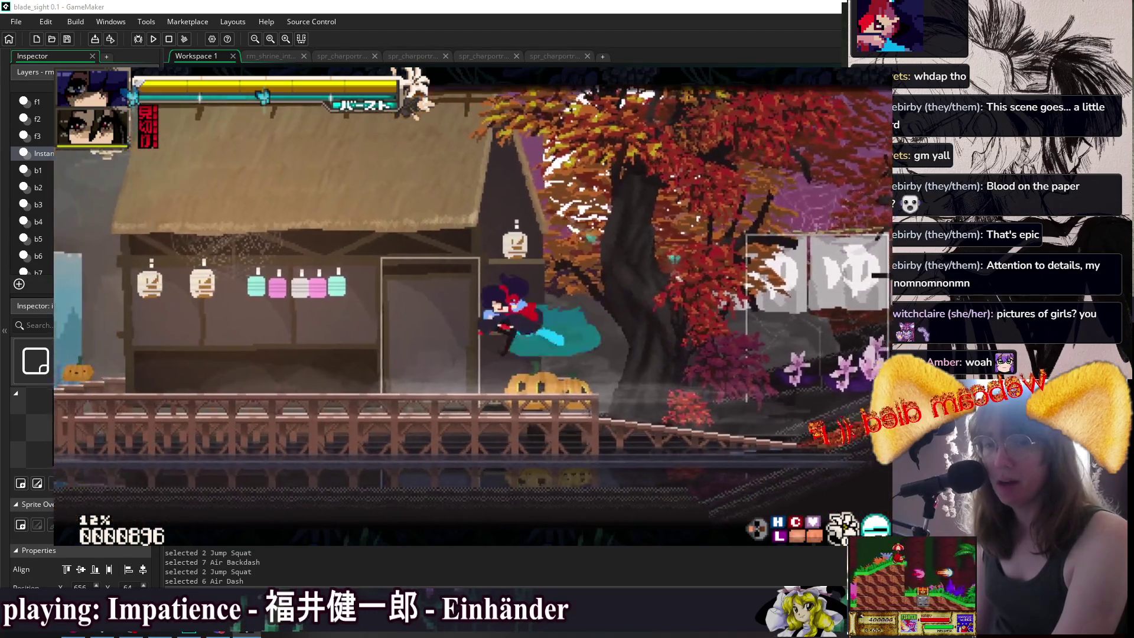
key("Up")
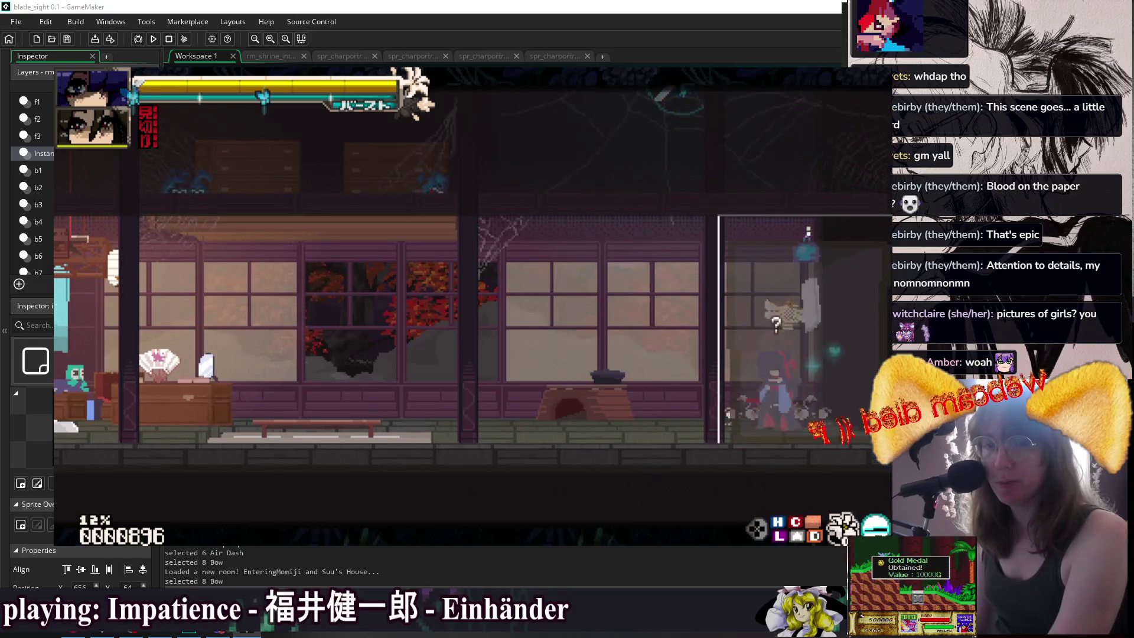
key("Up")
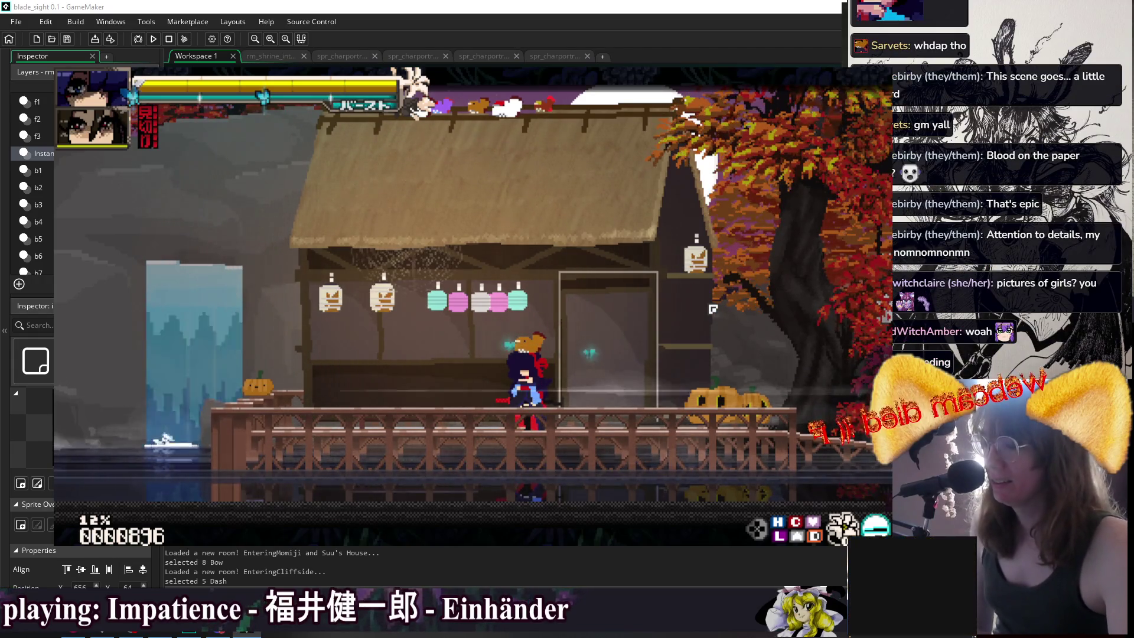
Walk right into the flower-backdrop room and close the running game build.
key("Right")
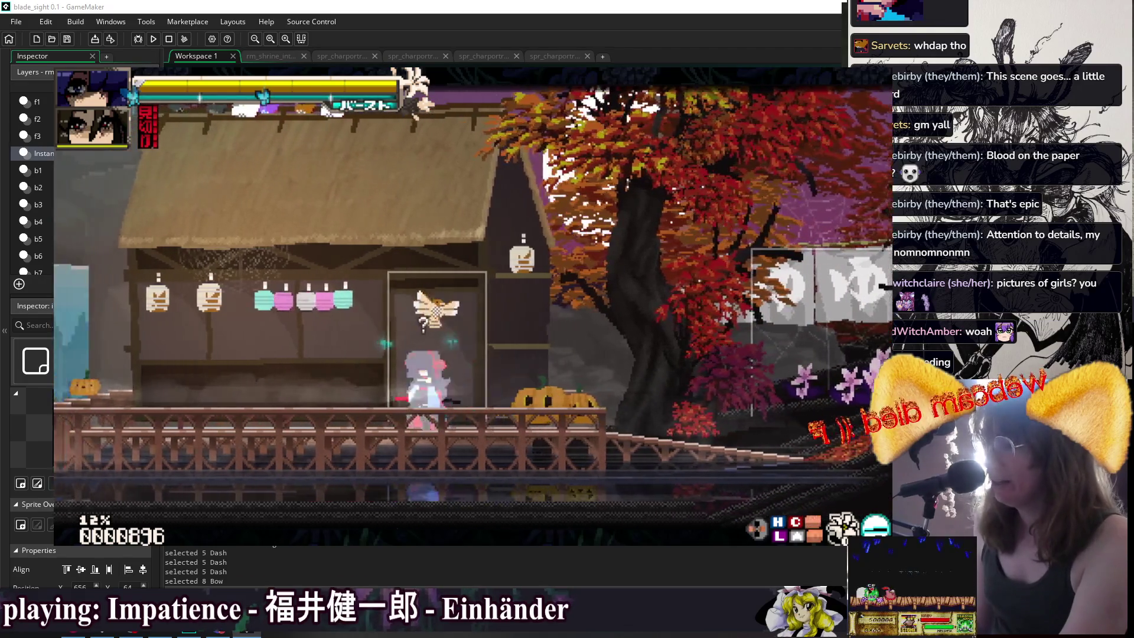
key("Up")
key("Up")
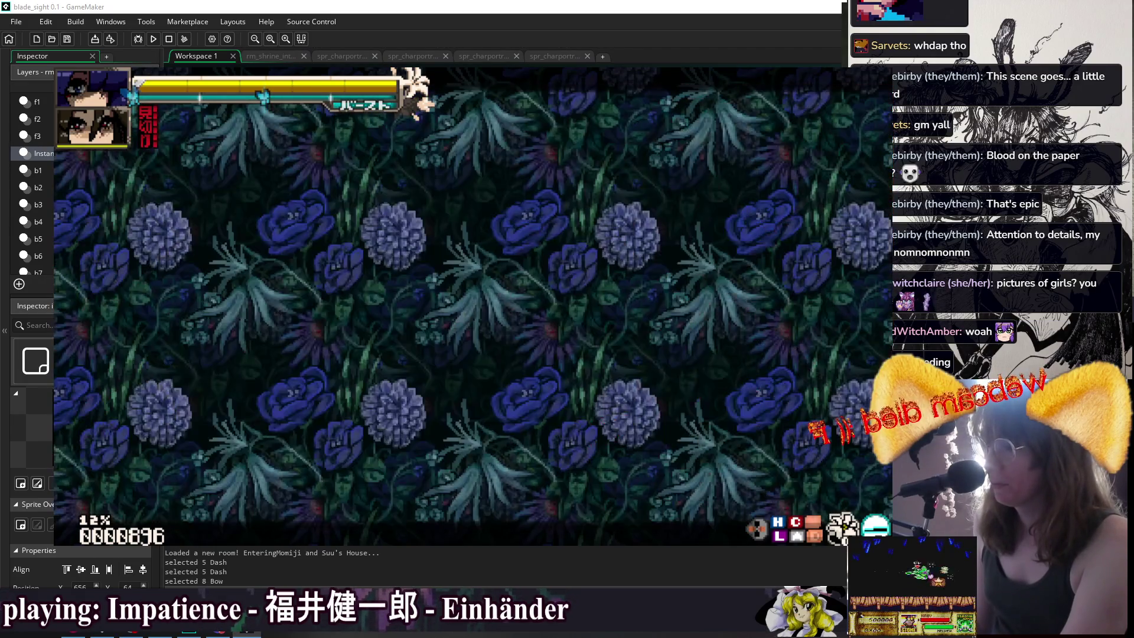
key("Escape")
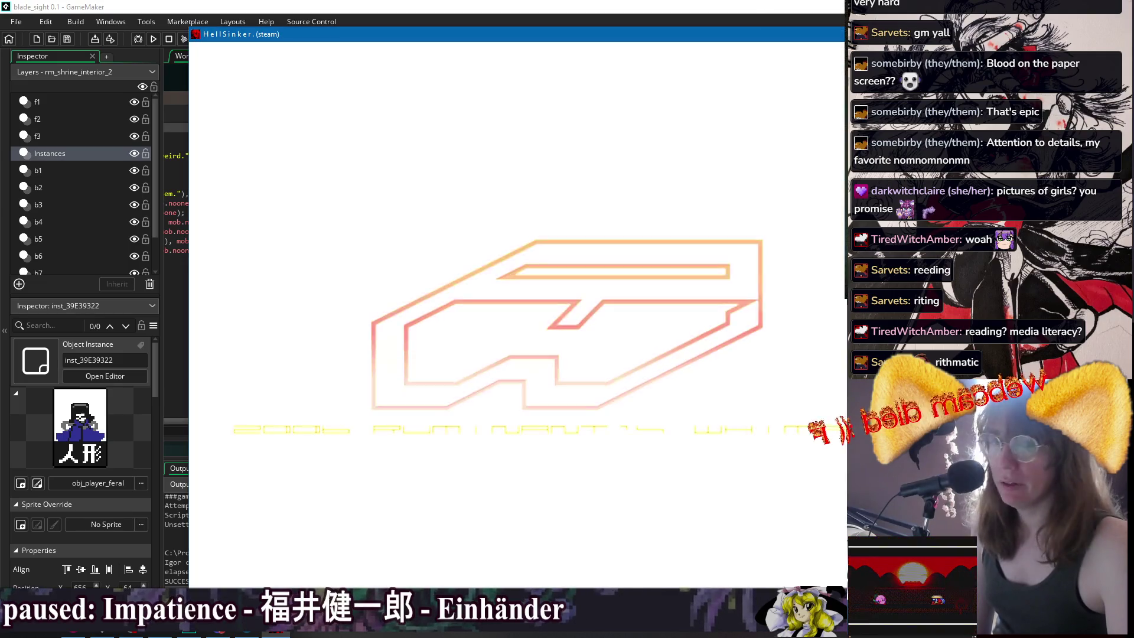
Enlarge the HellSinker window and go from the title screen to the full campaign setup.
left_click_drag(428, 7, 468, 11)
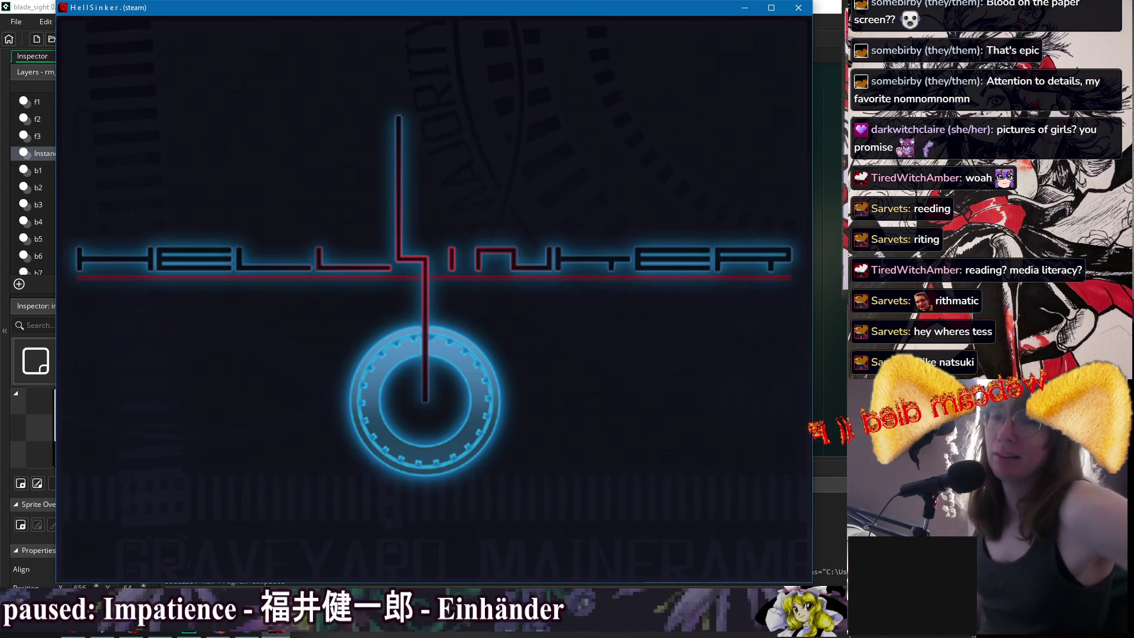
key("Return")
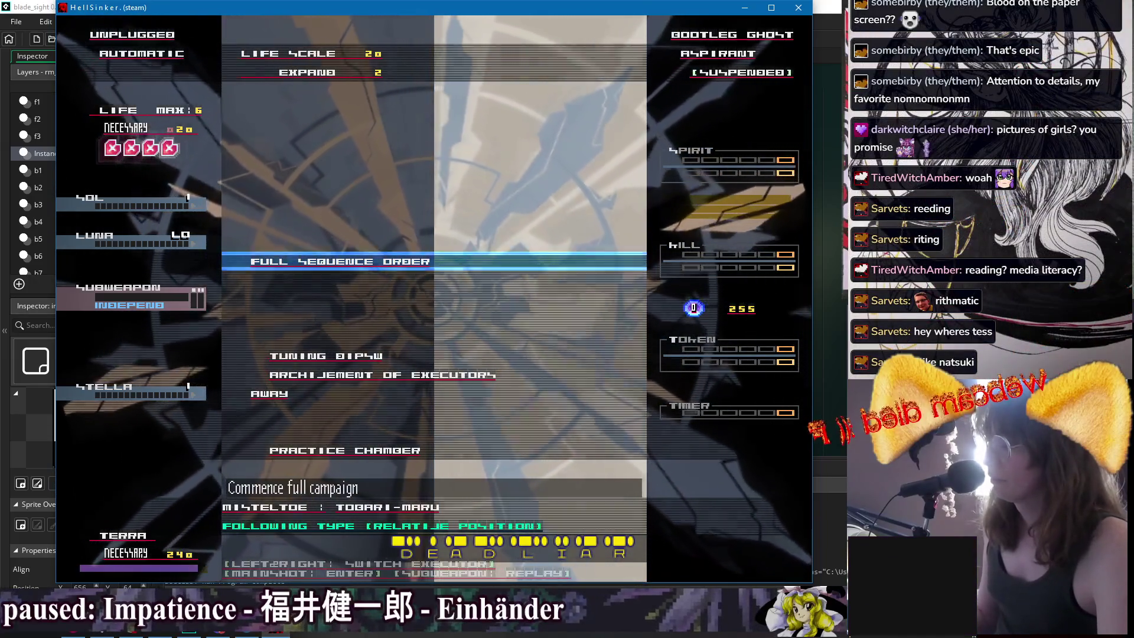
key("Return")
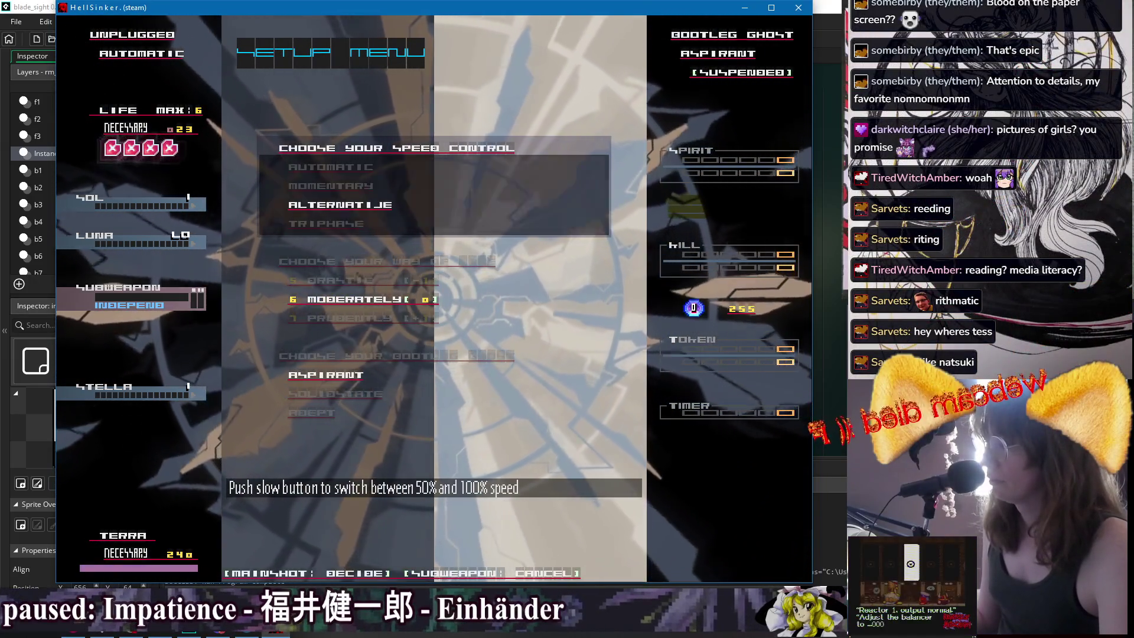
Set speed control to Momentary and way of life to 7 Prudently, confirm a bootleg ghost, and start.
key("Up")
key("Return")
key("Down")
key("Return")
key("Down")
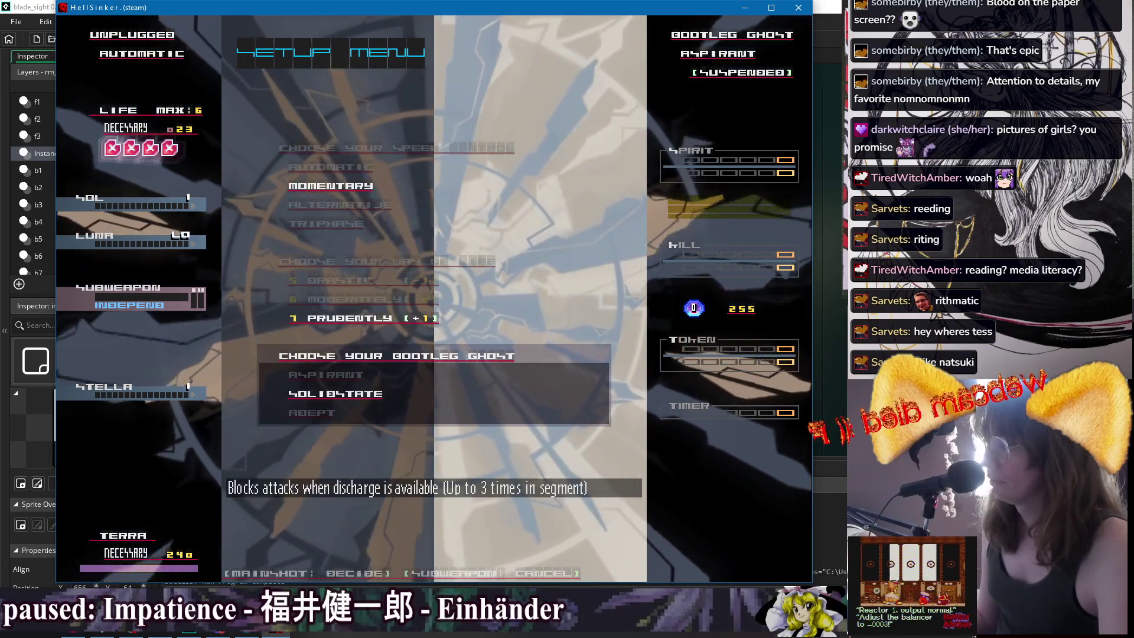
key("Return")
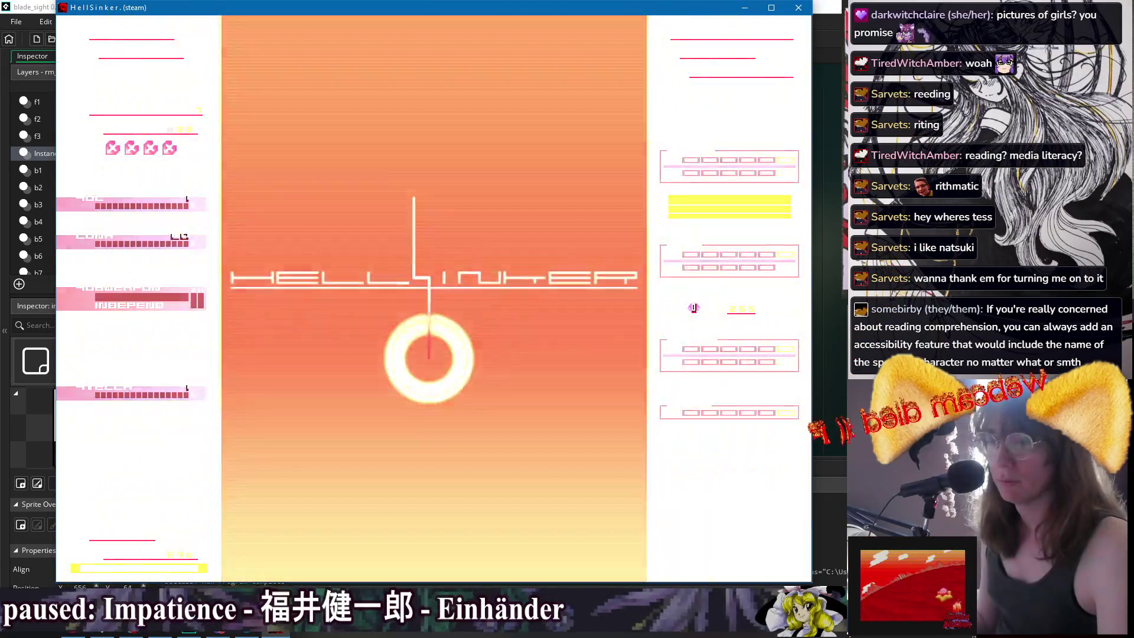